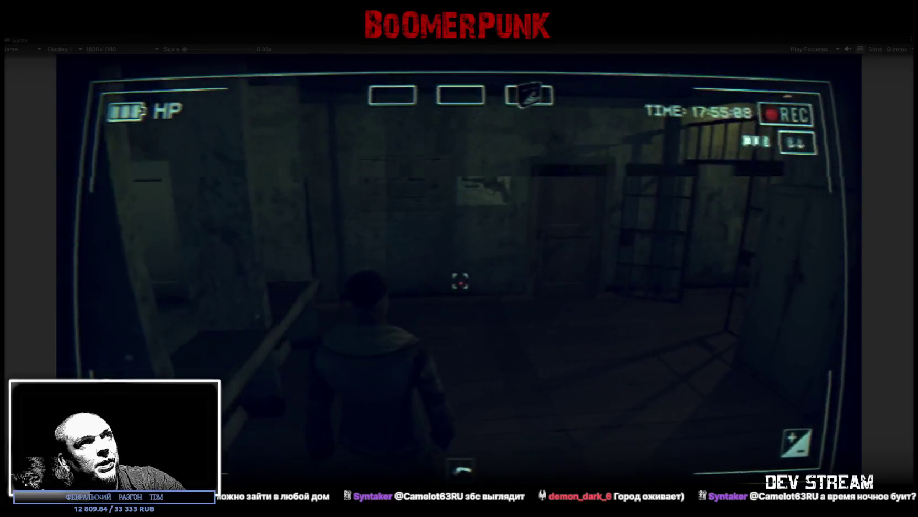
key("w")
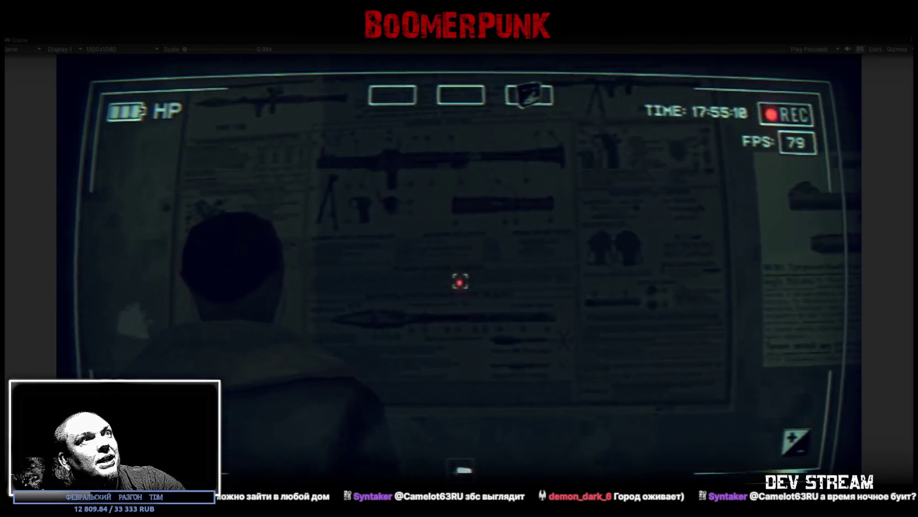
Walk the character from the weapons-poster wall out into the corridor toward the next room
key("s")
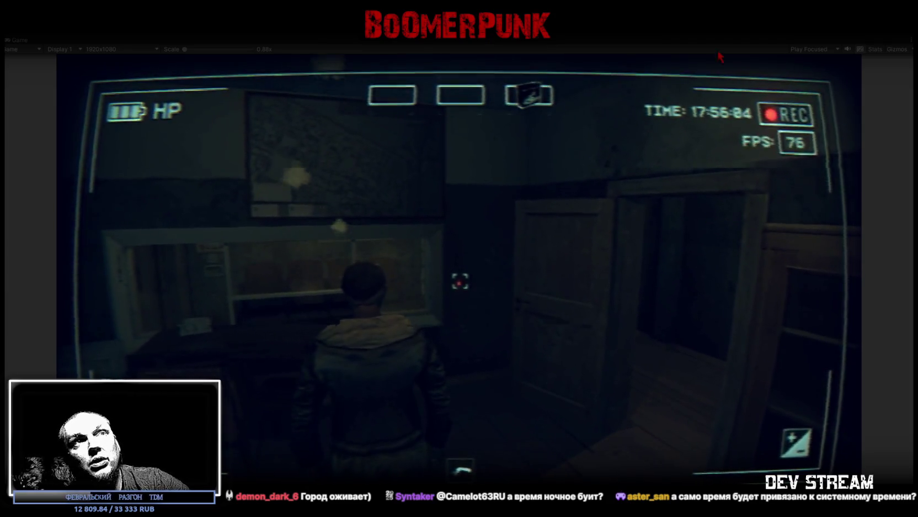
key("w")
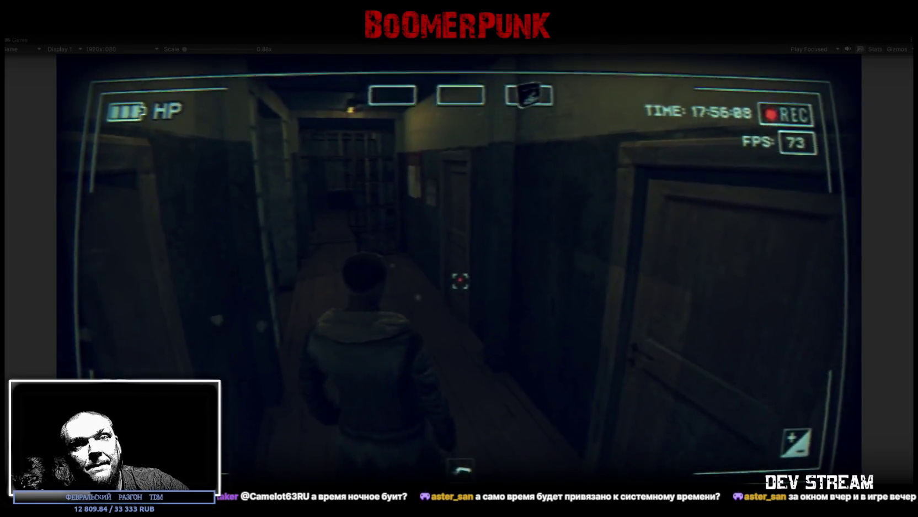
Walk through the next room and corridor into the windowed room, right up to the window
key("w")
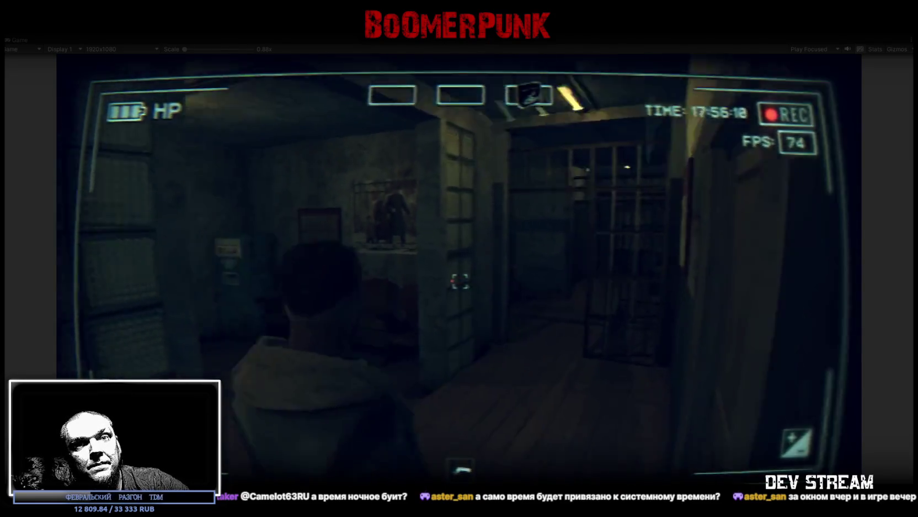
key("w")
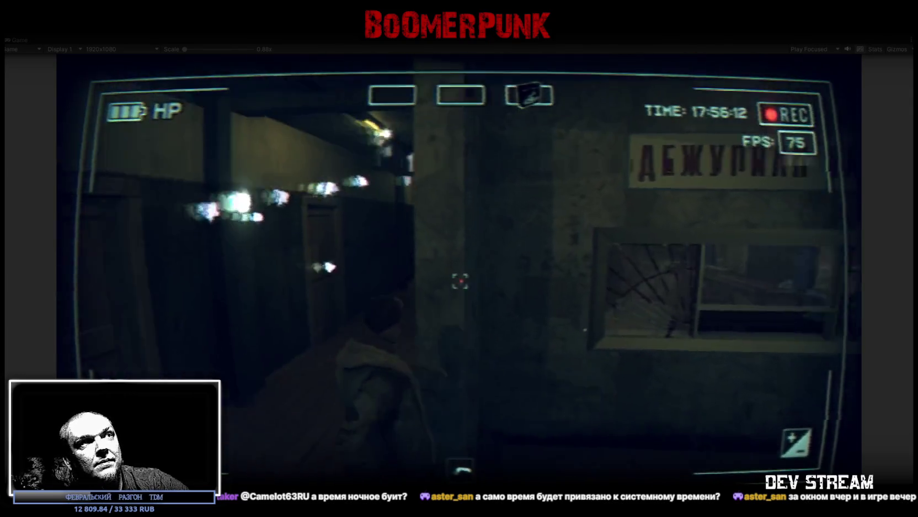
key("w")
key("w")
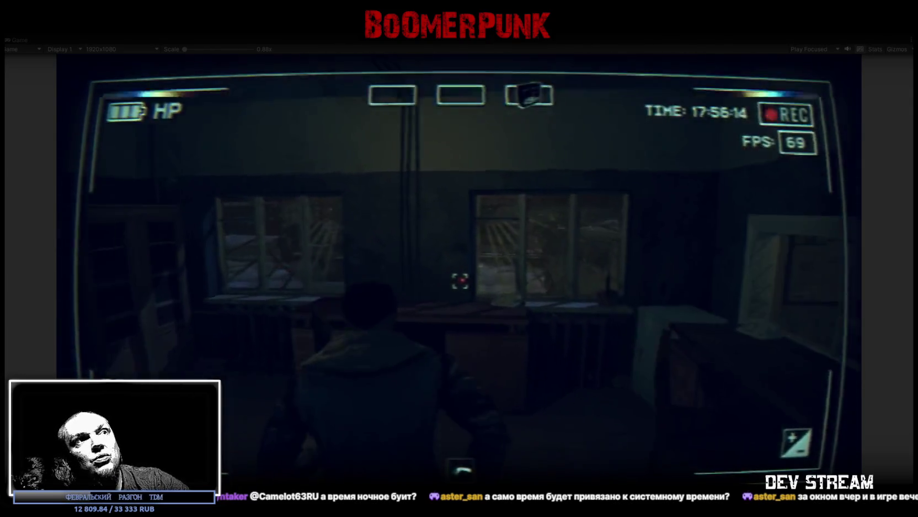
key("w")
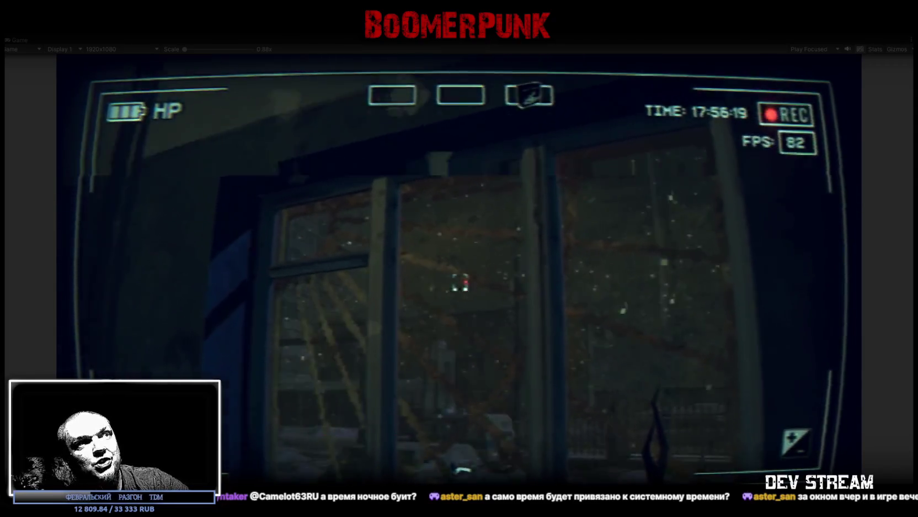
key("w")
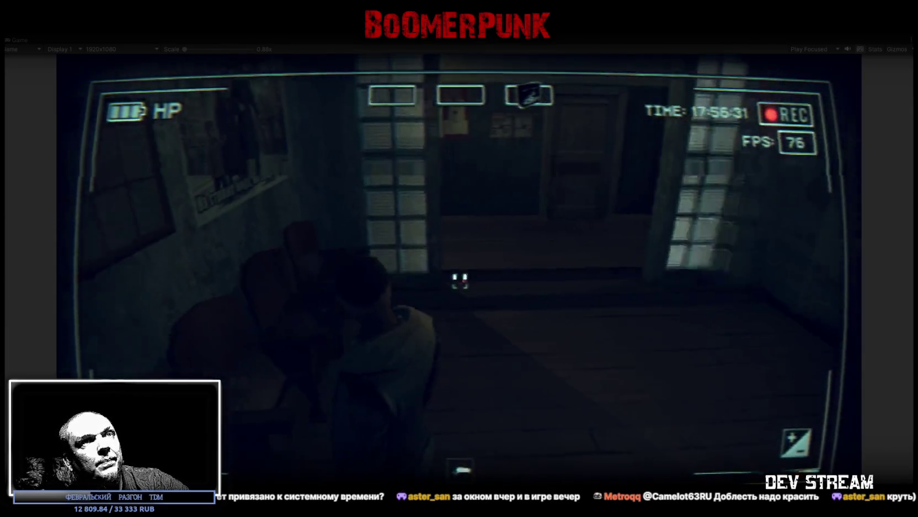
Walk past the duty room and notice board down the long hallway toward the cells, then restore the editor layout
key("w")
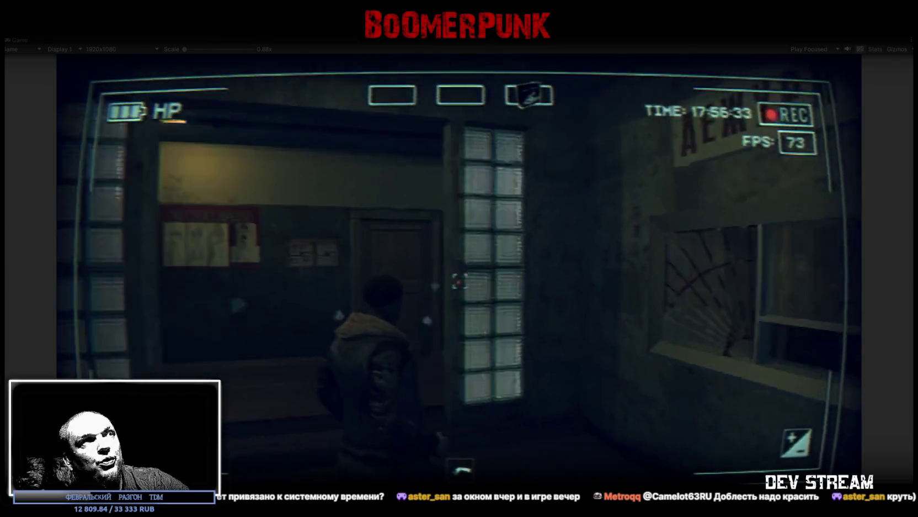
key("w")
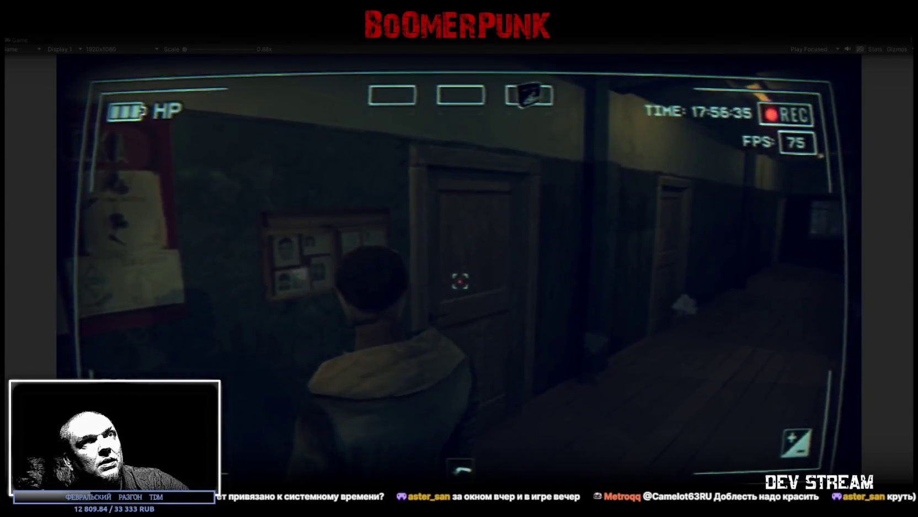
key("w")
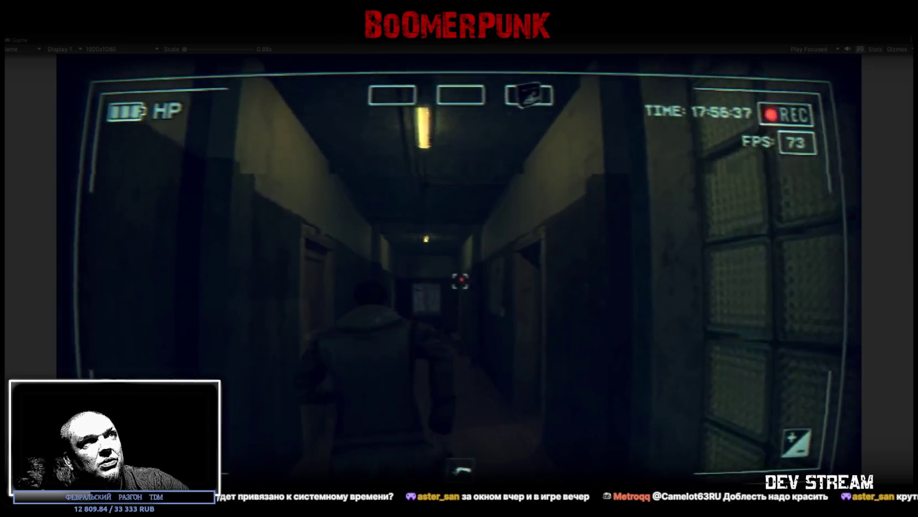
key("w")
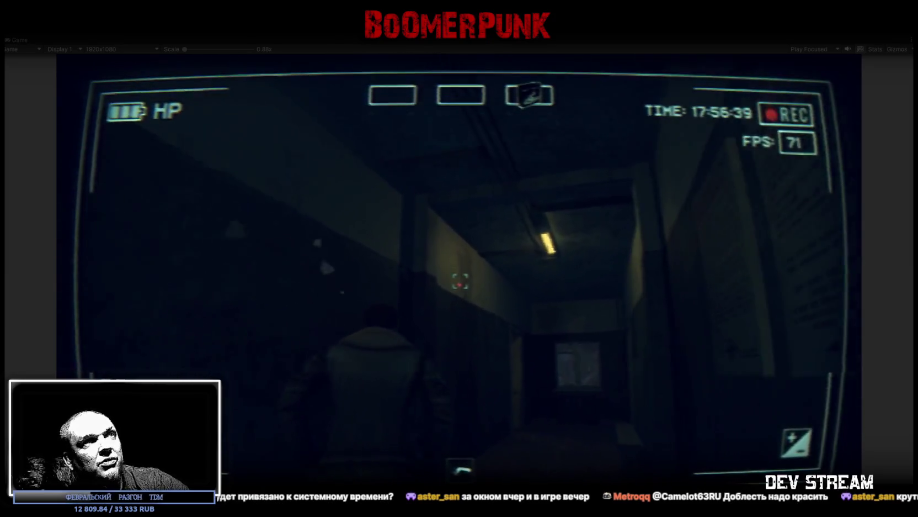
key("w")
key("w")
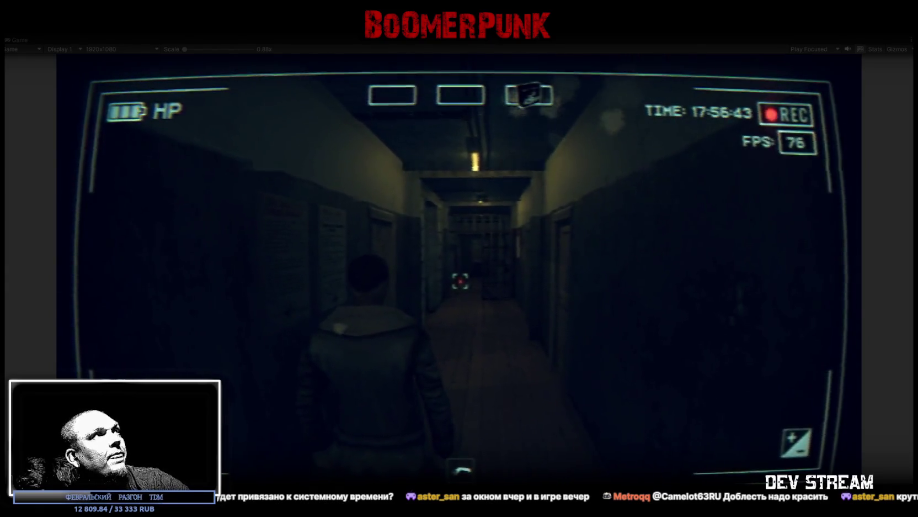
double_click(14, 43)
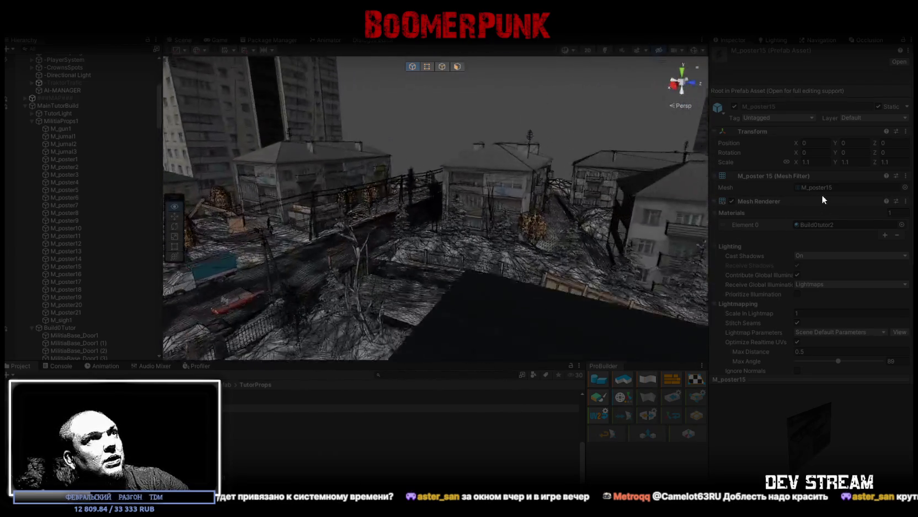
Fly the scene camera down the street past the parked cars into the stairwell, selecting Militia_Cables (2)
mouse_move(431, 231)
left_mouse_down()
mouse_move(420, 239)
mouse_move(394, 187)
left_mouse_up()
mouse_move(450, 210)
left_mouse_down()
mouse_move(35, 237)
mouse_move(20, 189)
mouse_move(647, 234)
mouse_move(451, 216)
mouse_move(419, 182)
mouse_move(722, 211)
mouse_move(68, 207)
mouse_move(903, 198)
mouse_move(441, 210)
mouse_move(865, 195)
mouse_move(869, 187)
mouse_move(821, 184)
mouse_move(771, 211)
mouse_move(671, 304)
mouse_move(810, 287)
mouse_move(86, 273)
mouse_move(254, 224)
mouse_move(405, 215)
mouse_move(332, 221)
mouse_move(97, 204)
mouse_move(190, 230)
mouse_move(349, 243)
mouse_move(461, 230)
left_mouse_up()
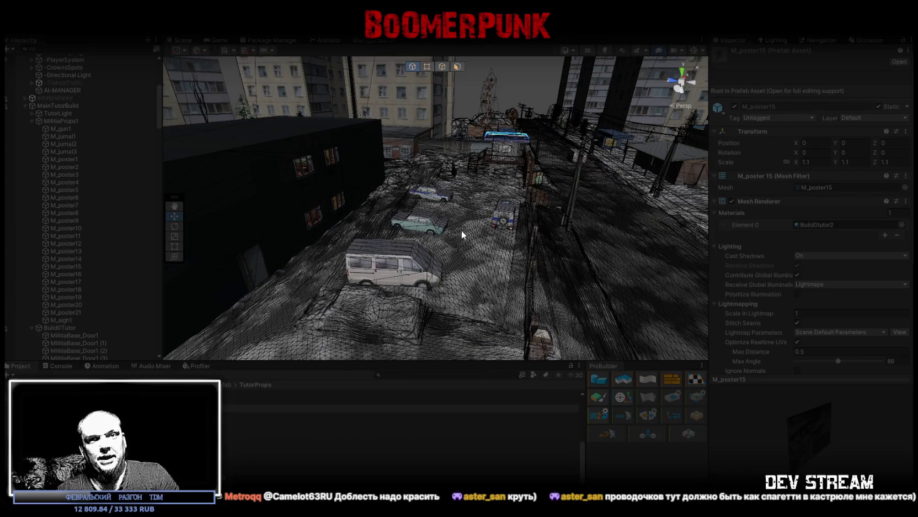
mouse_move(462, 230)
left_mouse_down()
mouse_move(376, 190)
mouse_move(380, 136)
left_mouse_up()
left_click(380, 251)
Frame Militia_Cables (2), then fly through the barred doorway to survey the office, desk, cabinets and ceiling
mouse_move(382, 240)
left_mouse_down()
mouse_move(400, 228)
mouse_move(352, 249)
mouse_move(289, 242)
mouse_move(396, 303)
mouse_move(418, 349)
mouse_move(617, 289)
mouse_move(470, 194)
mouse_move(477, 184)
mouse_move(469, 227)
mouse_move(469, 219)
left_mouse_up()
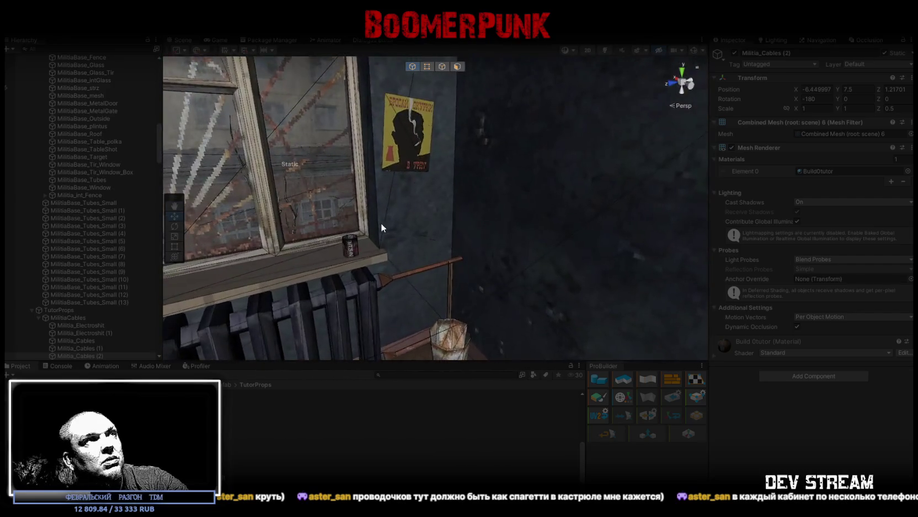
key("f")
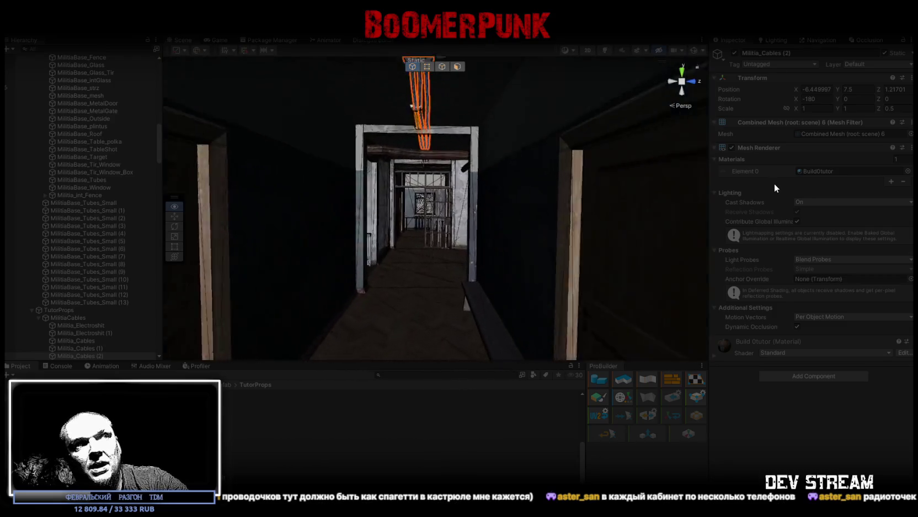
mouse_move(441, 213)
left_mouse_down()
mouse_move(359, 191)
mouse_move(323, 235)
mouse_move(624, 232)
left_mouse_up()
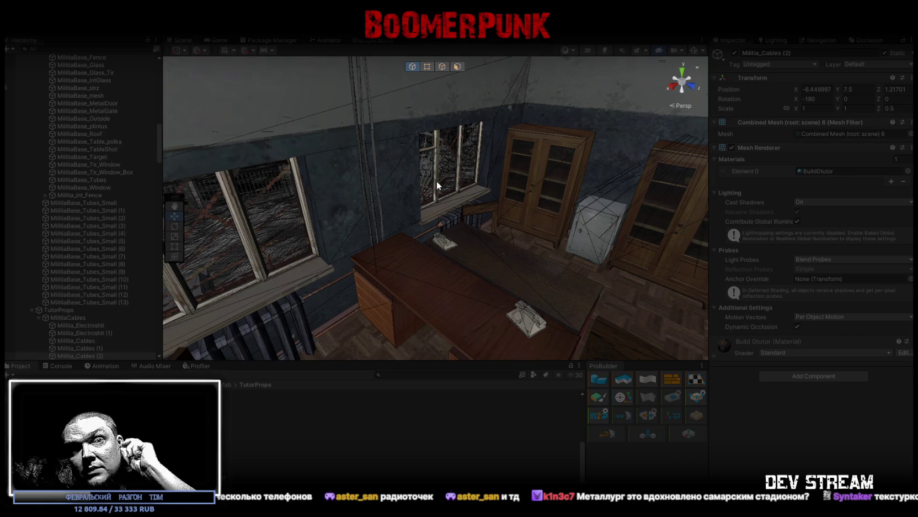
left_click_drag(333, 147, 468, 148)
mouse_move(369, 197)
left_mouse_down()
mouse_move(529, 170)
mouse_move(259, 178)
mouse_move(322, 180)
mouse_move(242, 152)
mouse_move(123, 160)
mouse_move(199, 115)
mouse_move(231, 165)
mouse_move(167, 172)
mouse_move(447, 123)
mouse_move(184, 214)
mouse_move(290, 150)
mouse_move(138, 164)
mouse_move(106, 155)
mouse_move(125, 120)
mouse_move(543, 46)
mouse_move(521, 102)
mouse_move(513, 182)
mouse_move(502, 177)
left_mouse_up()
left_click(216, 40)
Maximize the Game view and walk past the notice board and glass-block wall into the long corridor
double_click(217, 39)
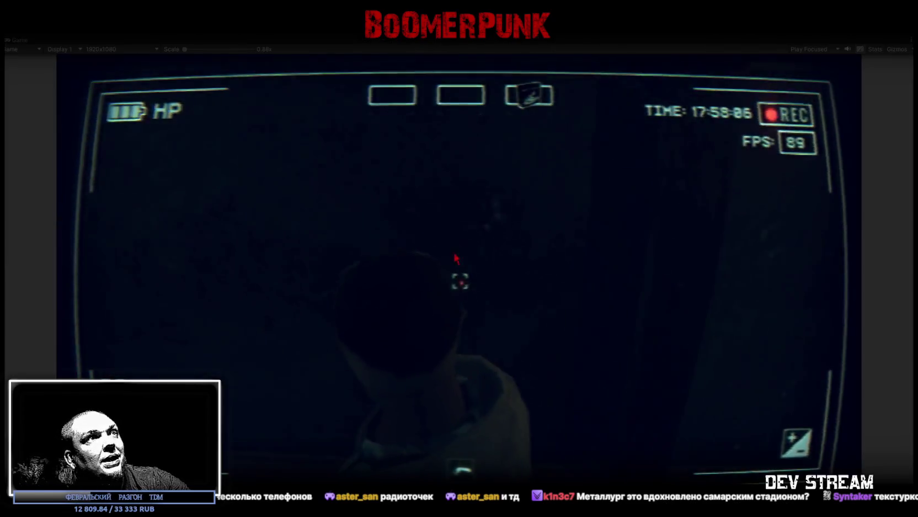
key("w")
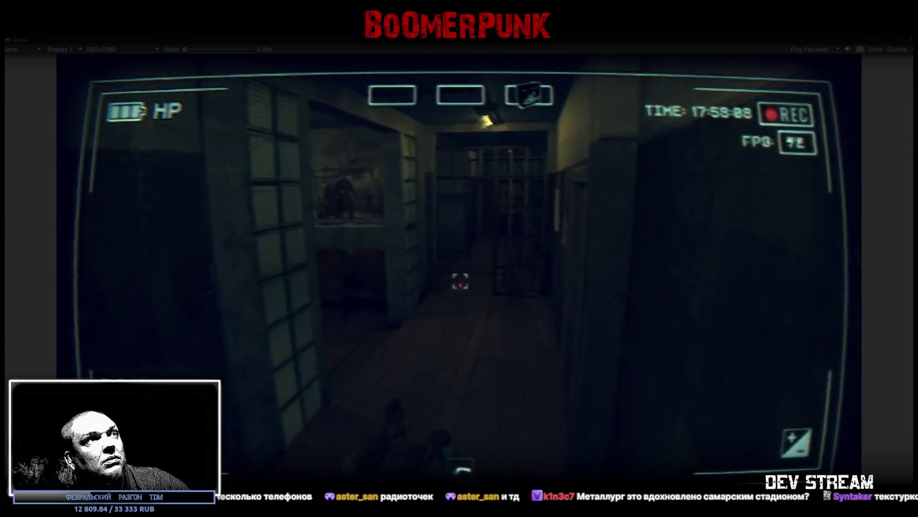
key("w")
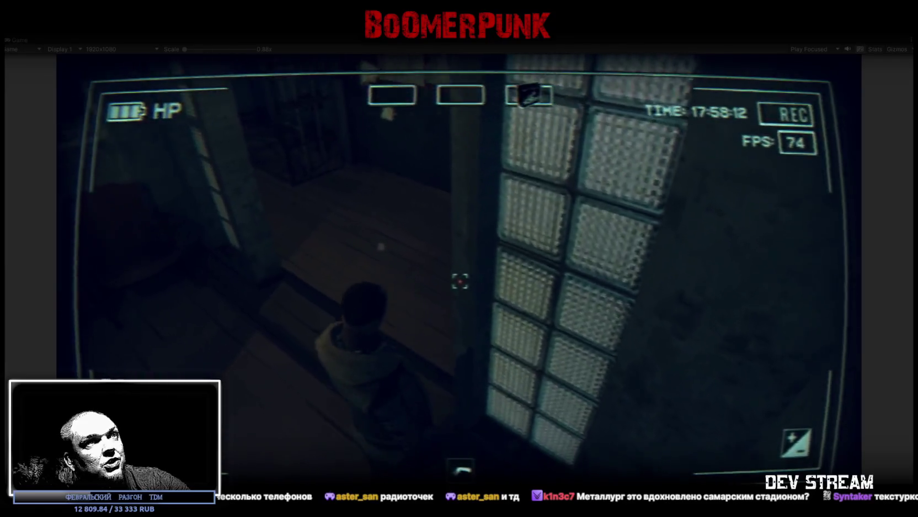
key("w")
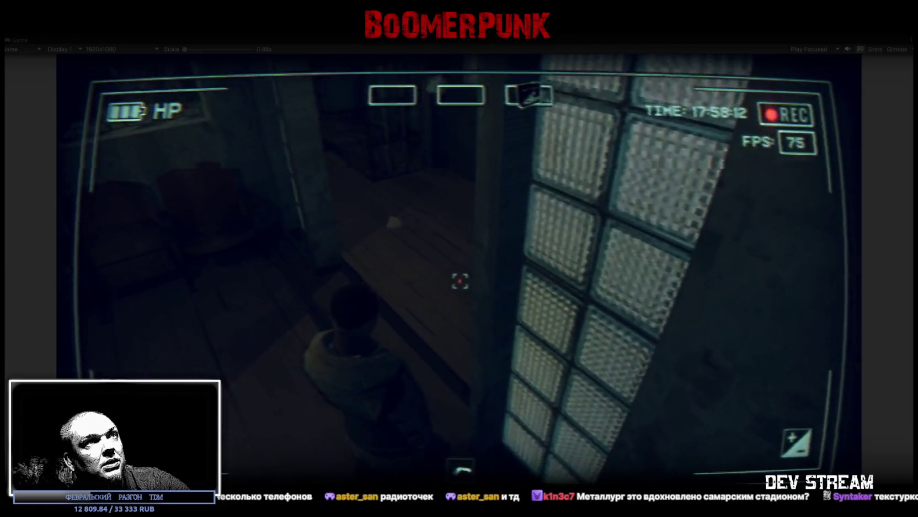
key("w")
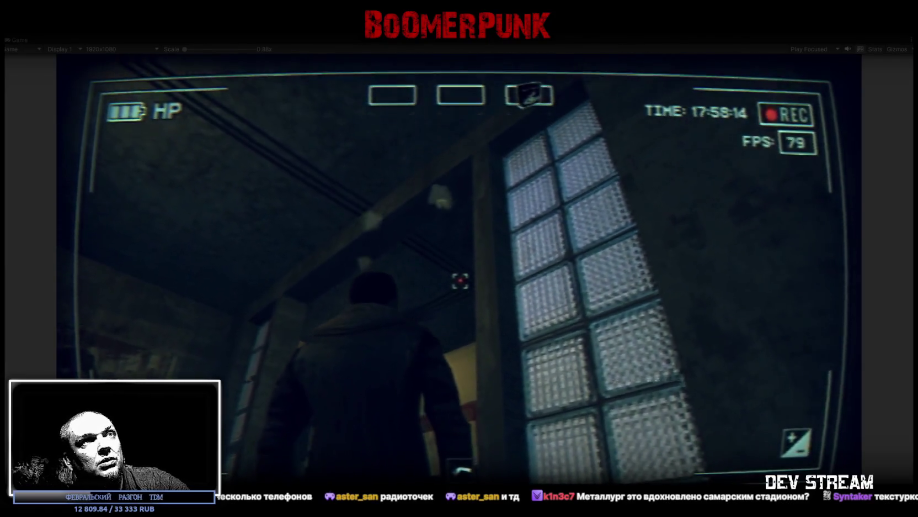
key("w")
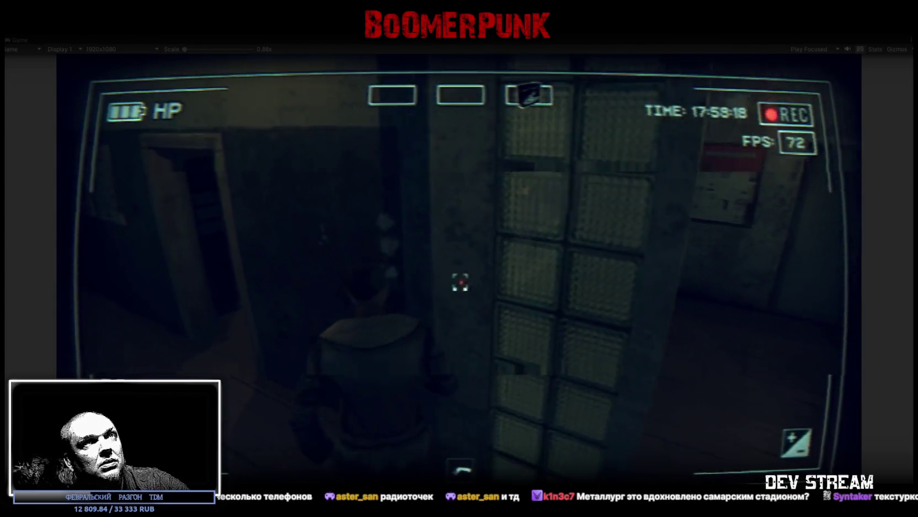
Walk on through the dark windowed room and doors into the dim plank-floored room
key("w")
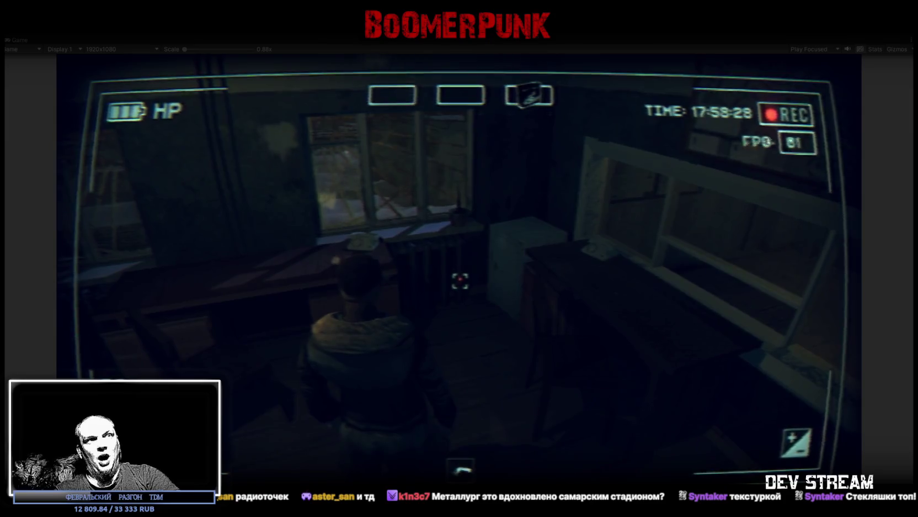
key("w")
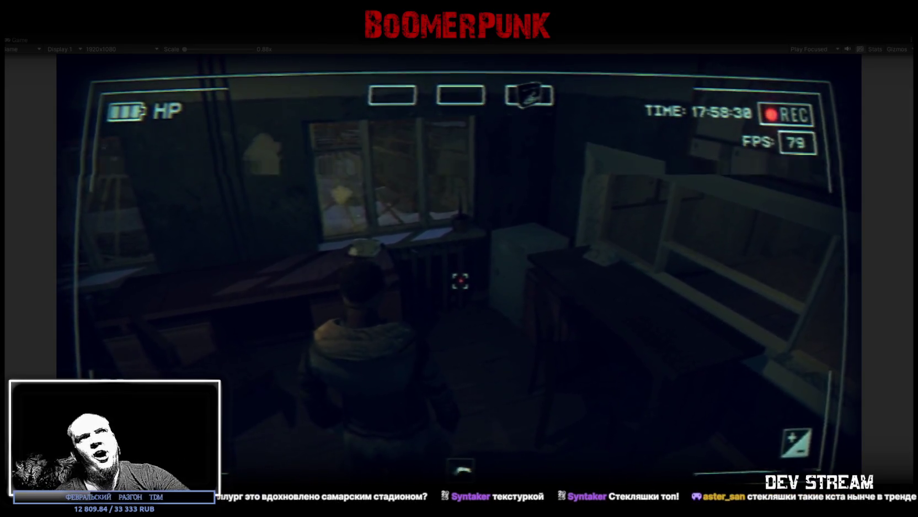
key("w")
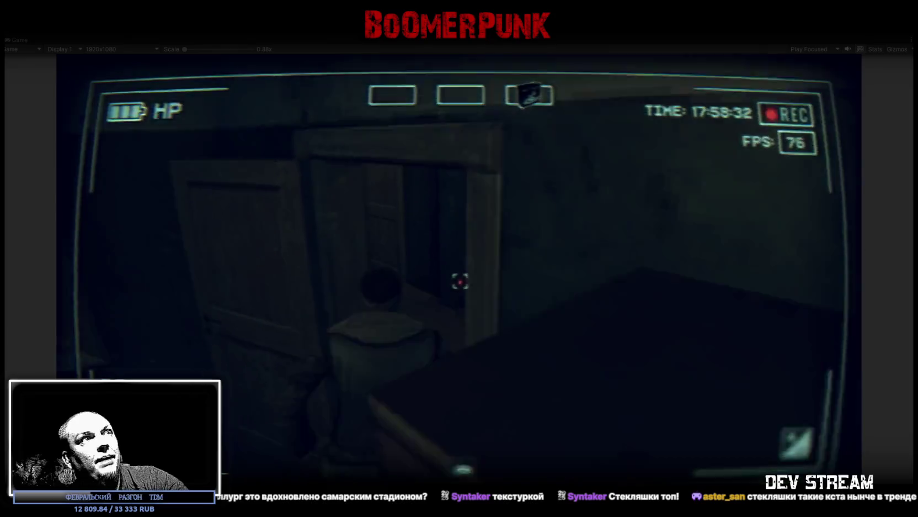
key("w")
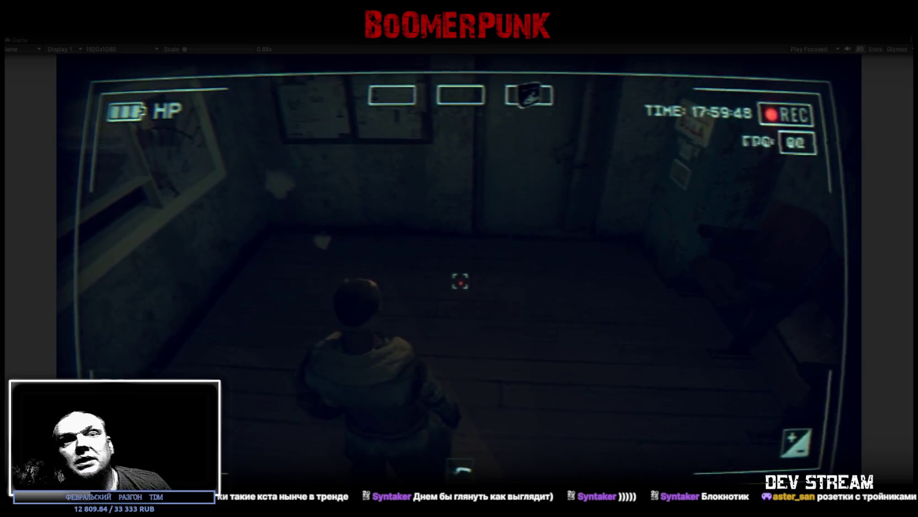
Walk from the waiting room past the glass cabinet and light switch, through the barred door into the cells
key("w")
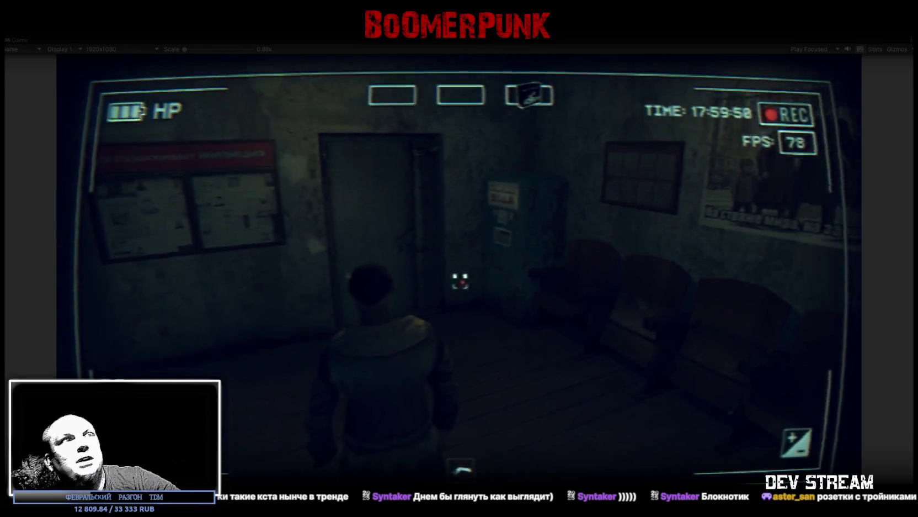
key("w")
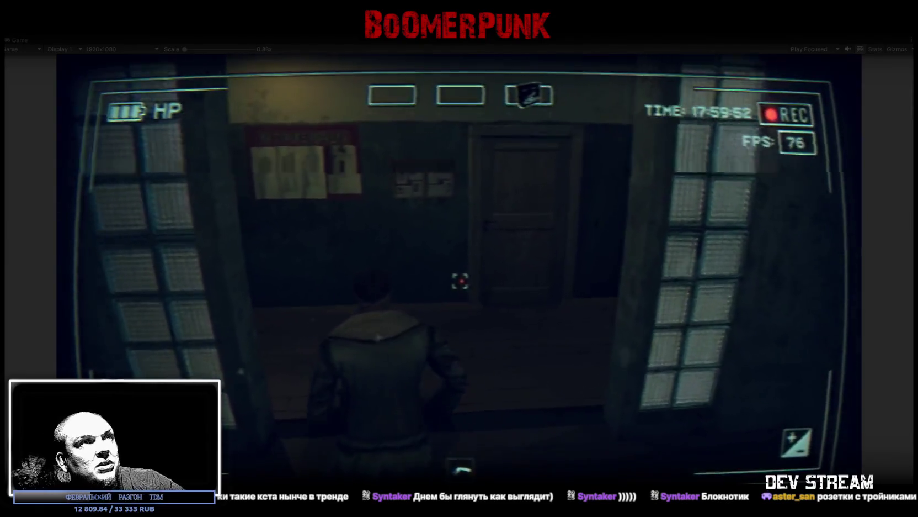
key("w")
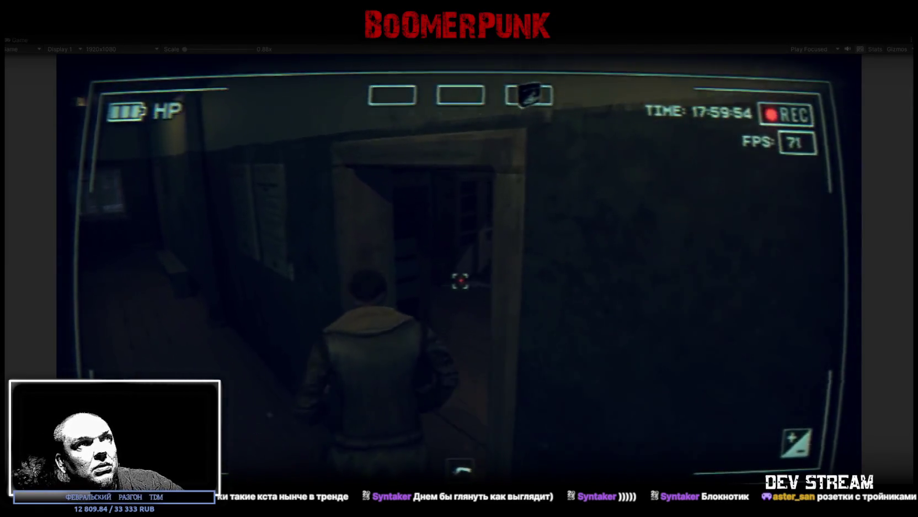
key("w")
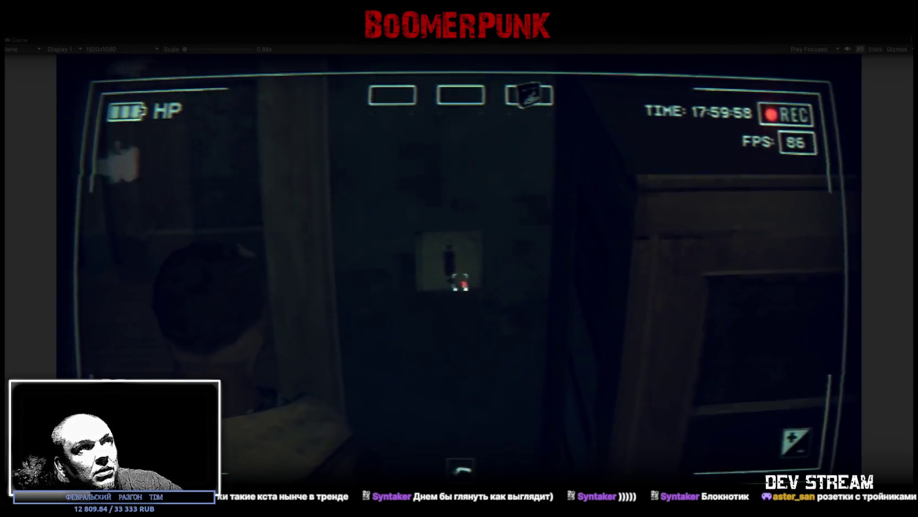
key("w")
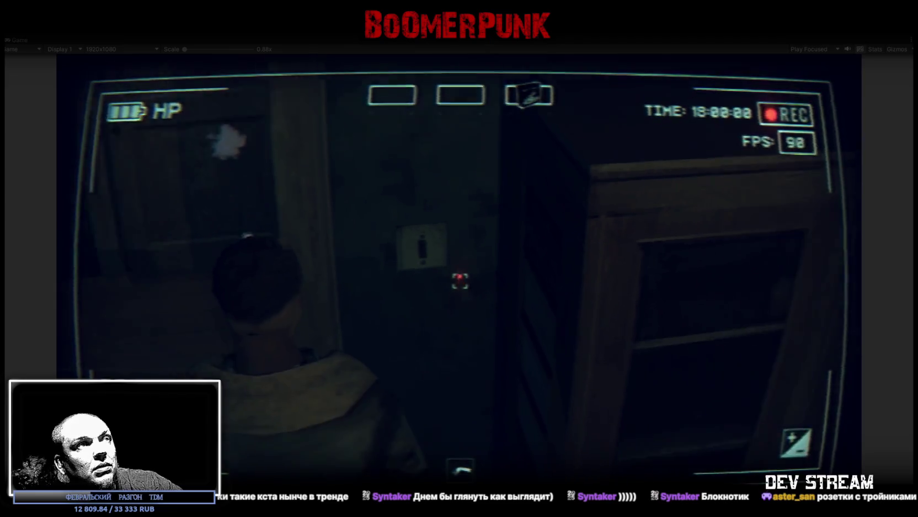
key("w")
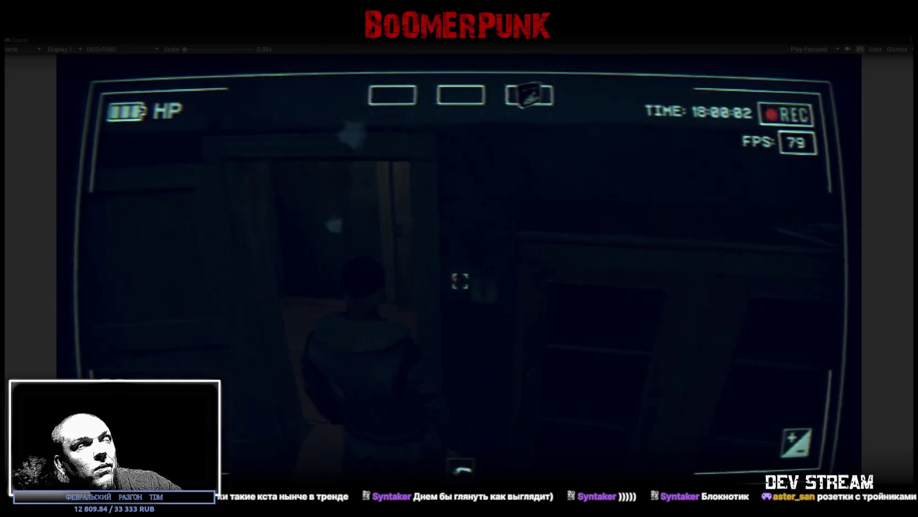
key("w")
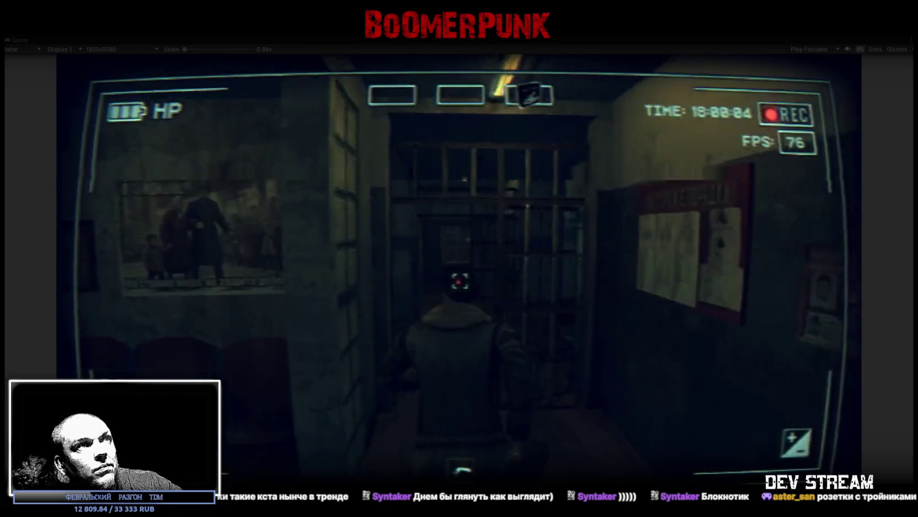
key("w")
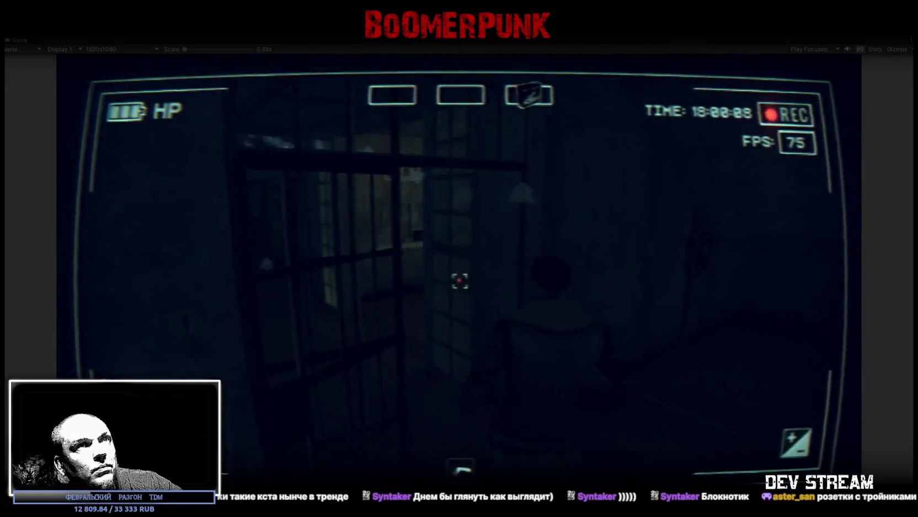
Walk down the barred-window corridor into the ВОДА room, through the dark room and past the figure
key("w")
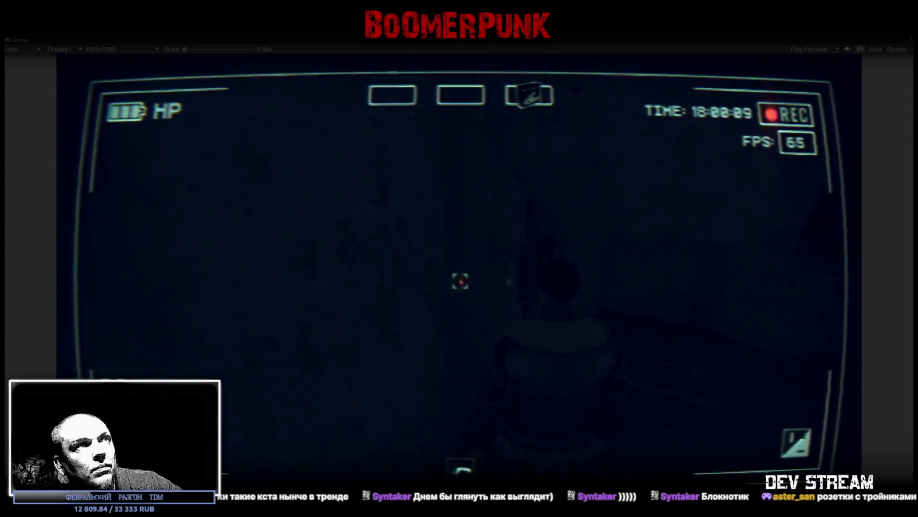
key("w")
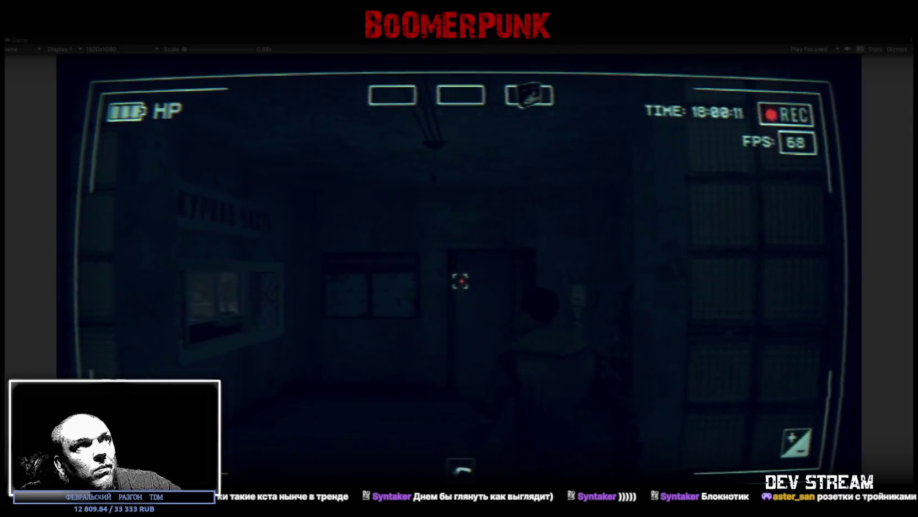
key("w")
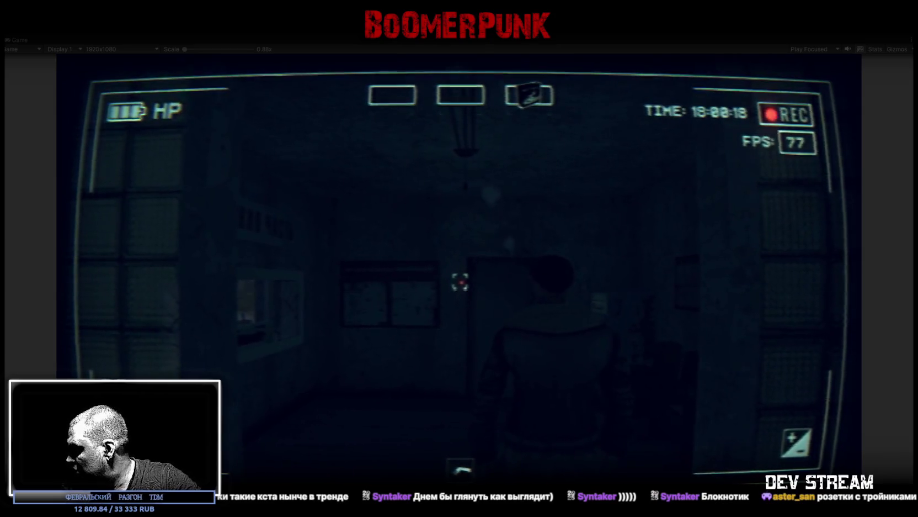
key("w")
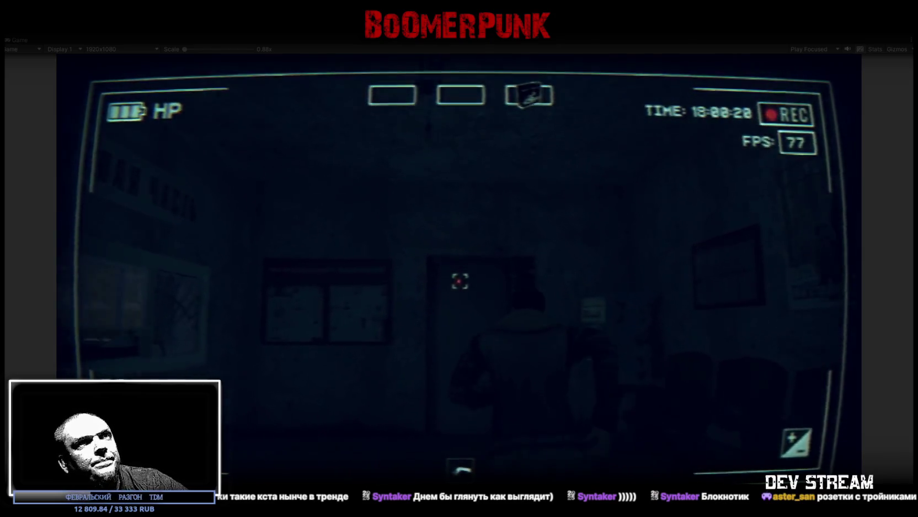
key("w")
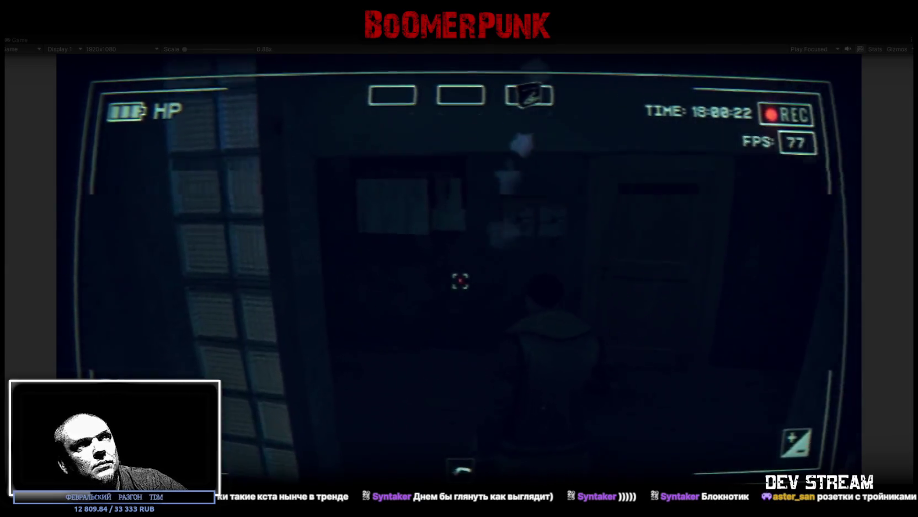
key("w")
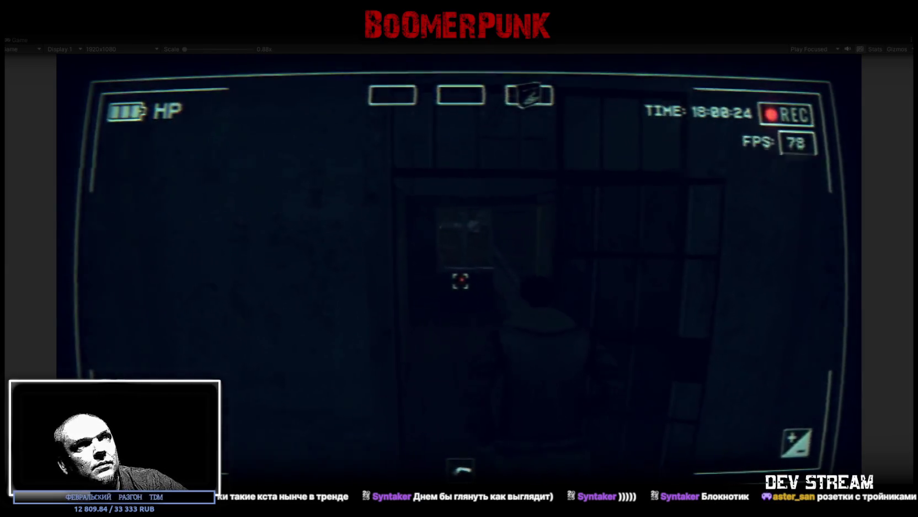
key("w")
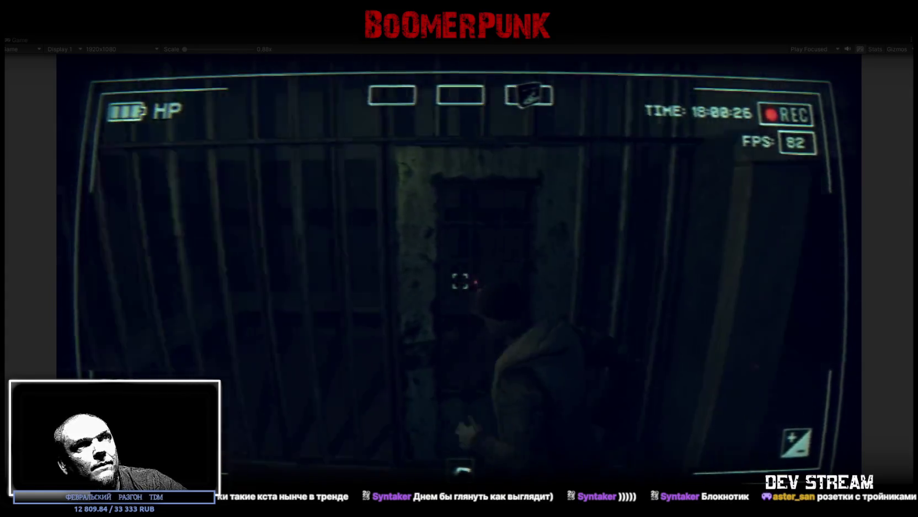
key("w")
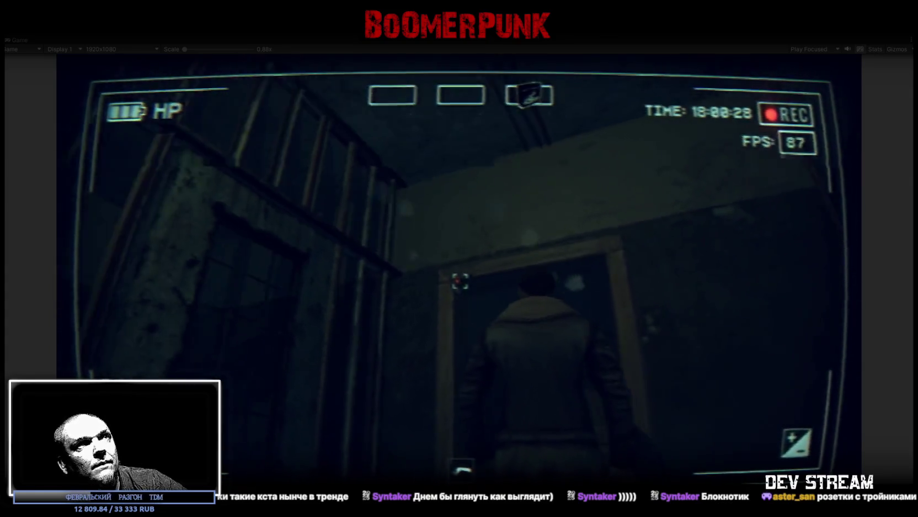
Walk through the dark barred-window room into the lit stairwell and open the inventory
key("w")
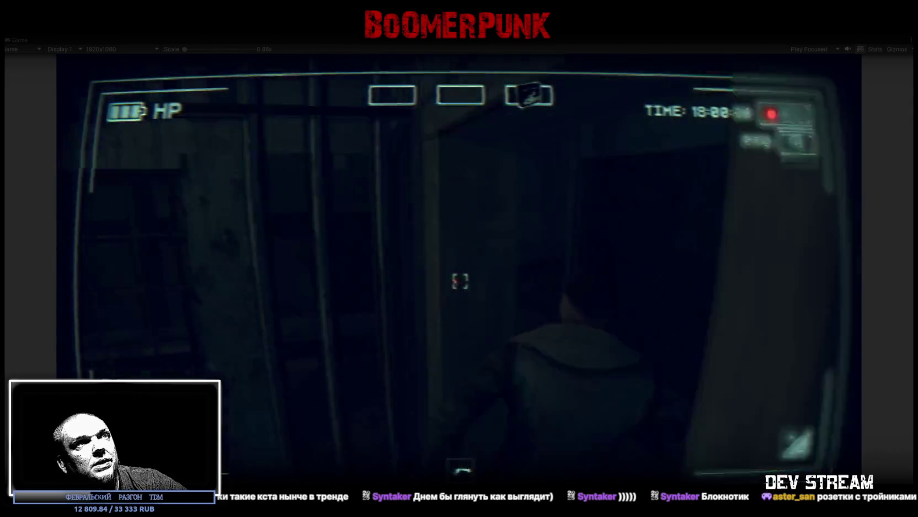
key("w")
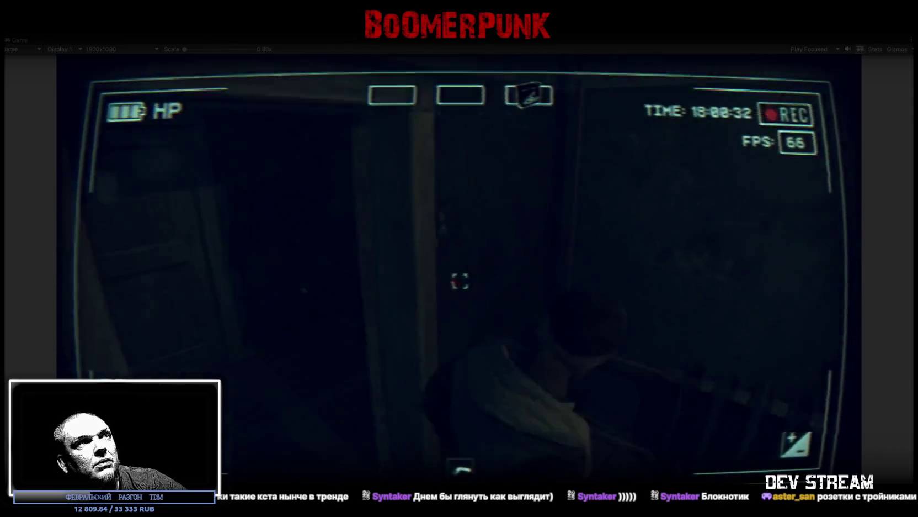
key("w")
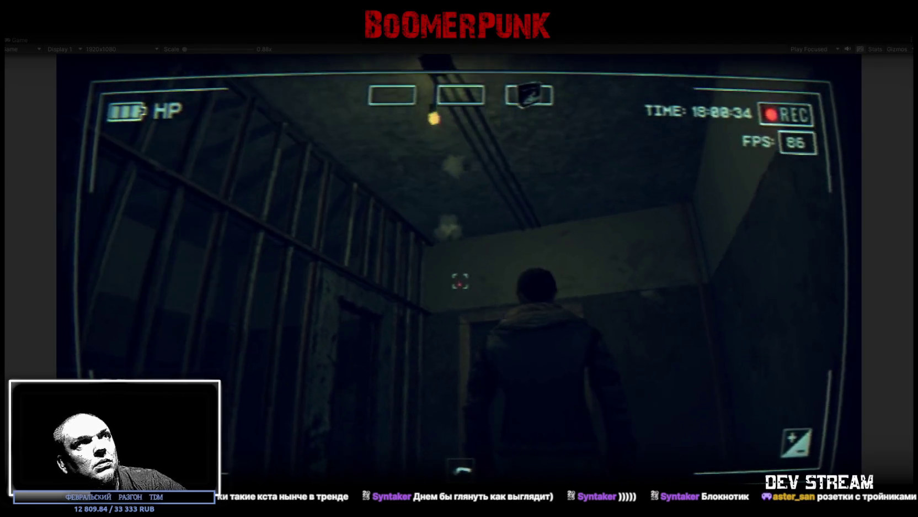
key("w")
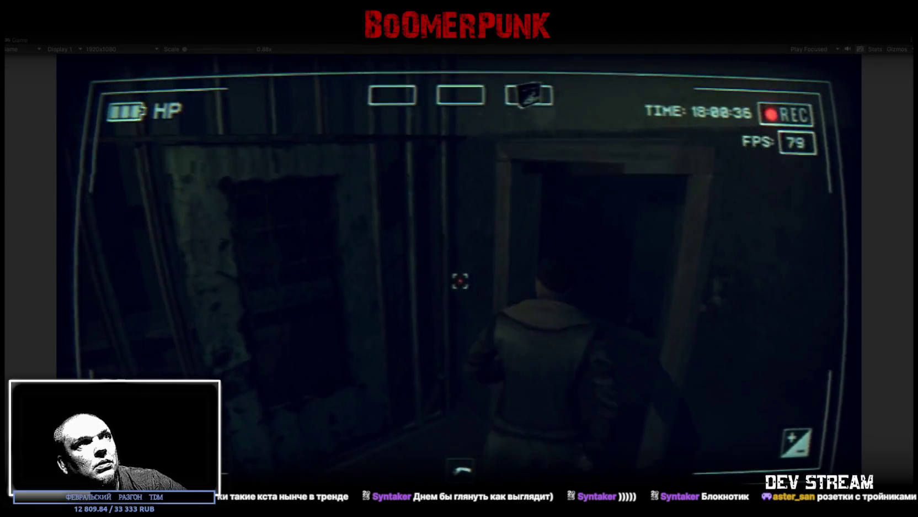
key("w")
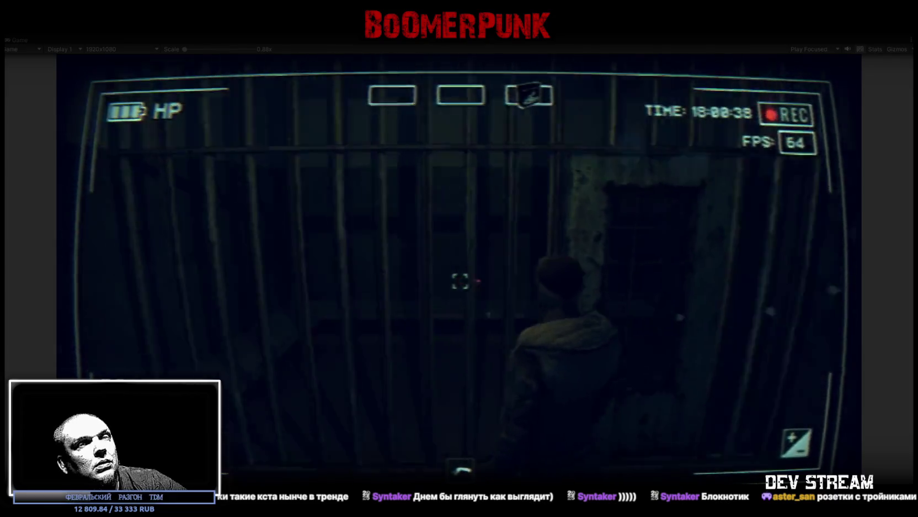
key("w")
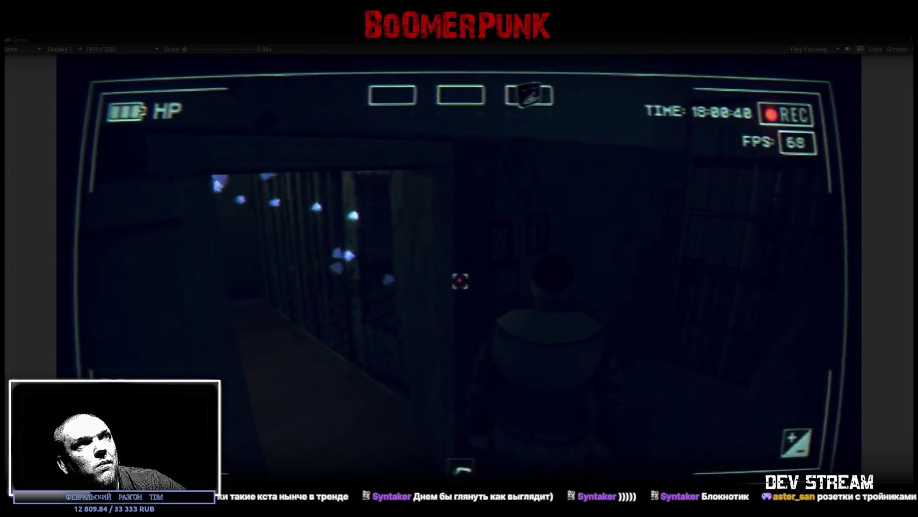
key("w")
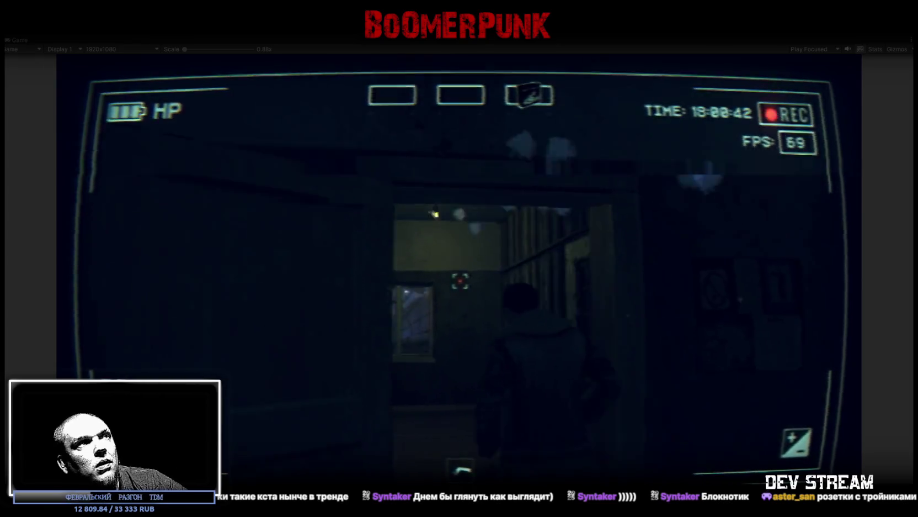
key("Tab")
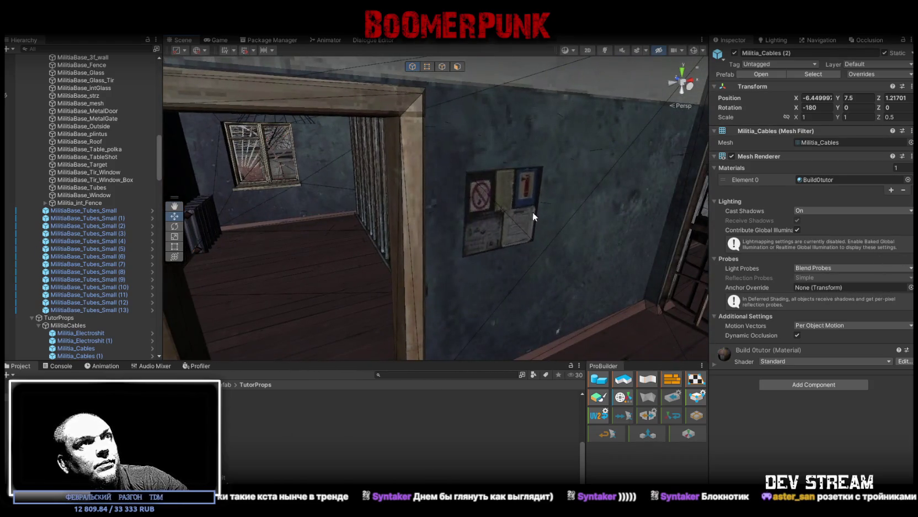
Nudge the M_poster11 poster along the wall and select the existing wall light switch
left_click(507, 204)
mouse_move(535, 210)
left_mouse_down()
mouse_move(575, 210)
mouse_move(410, 216)
mouse_move(506, 165)
mouse_move(327, 183)
mouse_move(496, 181)
mouse_move(554, 190)
mouse_move(476, 216)
mouse_move(512, 221)
mouse_move(617, 188)
mouse_move(598, 232)
mouse_move(443, 266)
mouse_move(517, 246)
left_mouse_up()
left_click(608, 181)
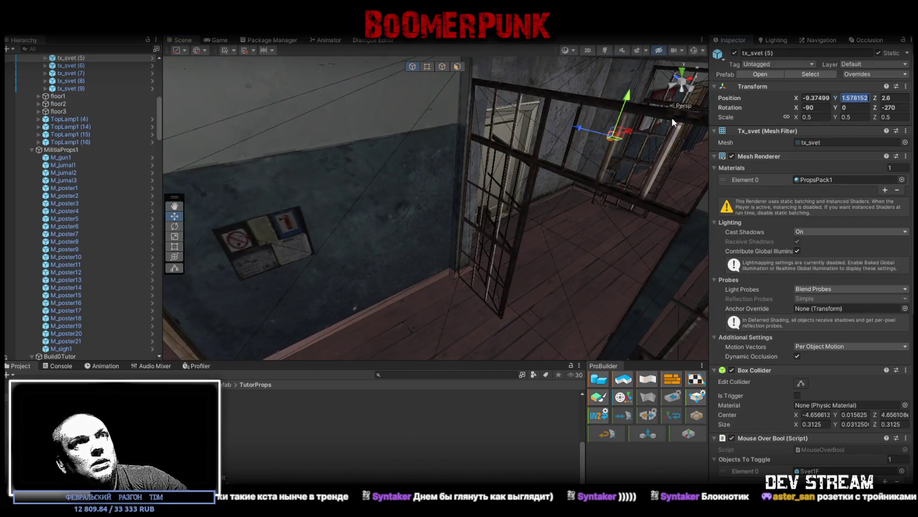
left_click_drag(578, 161, 425, 241)
Duplicate the switch as tx_svet (10), move it beside the posters and rotate it upright to Z -360
key("ctrl+z")
key("ctrl+d")
mouse_move(613, 143)
left_mouse_down()
mouse_move(337, 250)
mouse_move(260, 251)
left_mouse_up()
key("f")
key("e")
mouse_move(543, 263)
left_mouse_down()
mouse_move(651, 242)
mouse_move(575, 215)
mouse_move(488, 243)
mouse_move(415, 112)
left_mouse_up()
key("w")
Set the copied switch's Position Y to 1.578152 and slide it into place along the wall
left_click(855, 100)
type("1.578152")
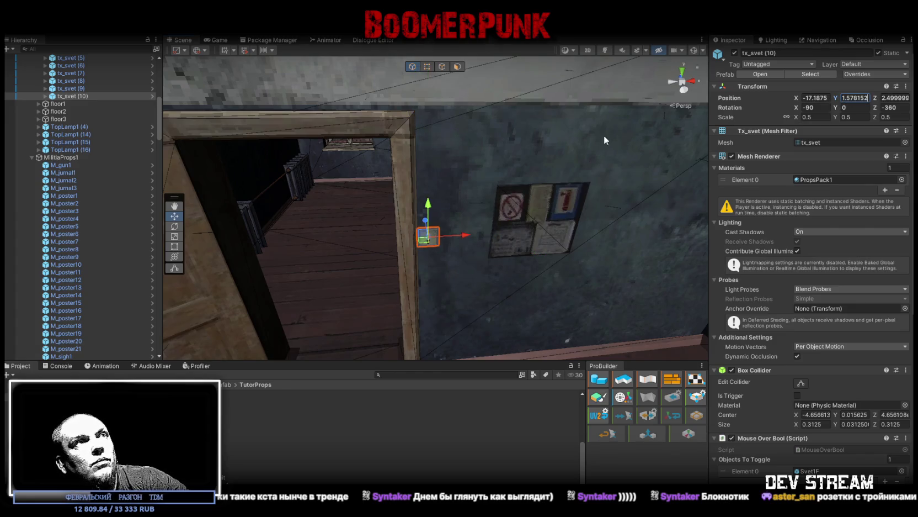
mouse_move(470, 239)
left_mouse_down()
mouse_move(536, 221)
mouse_move(877, 185)
mouse_move(179, 179)
mouse_move(195, 152)
mouse_move(270, 160)
left_mouse_up()
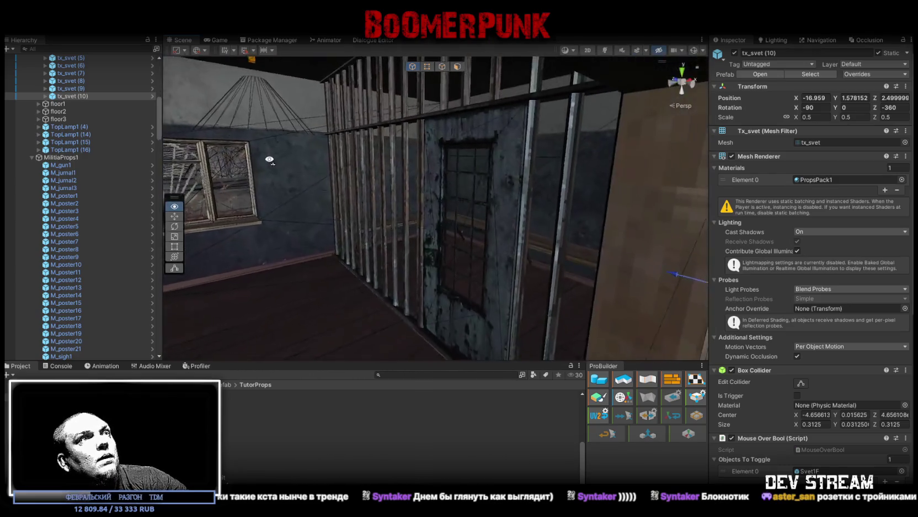
key("f")
scroll(805, 331, "down", 5)
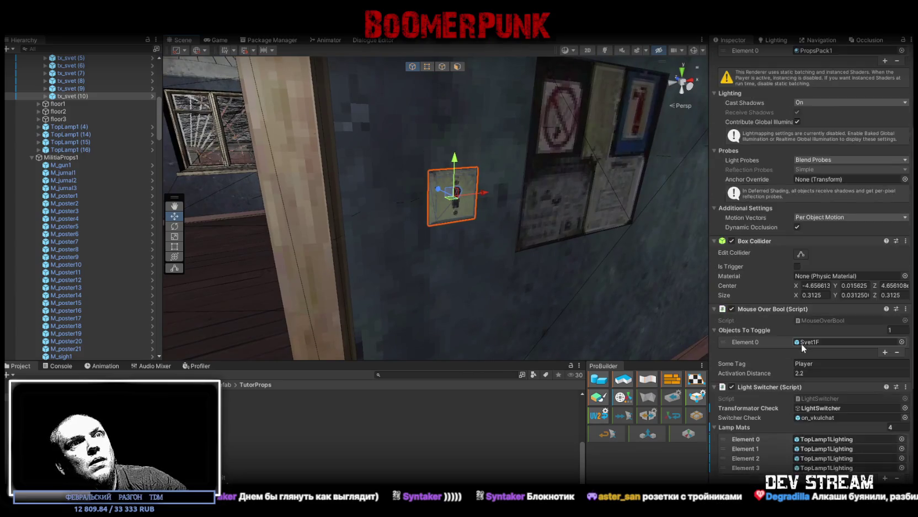
Set the Light Switcher's Lamp Mats size to 1 for Lampalli4Lighting on tx_svet (10)
scroll(806, 320, "down", 5)
left_click(890, 299)
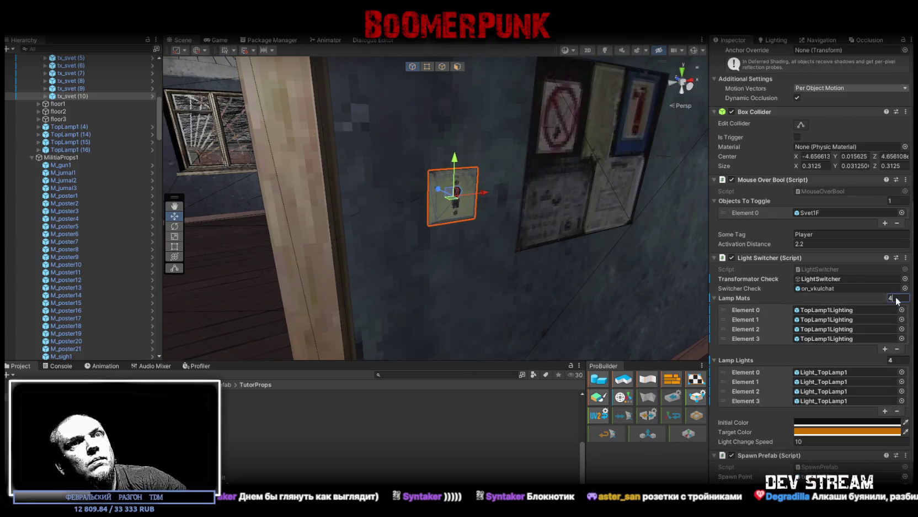
type("1")
left_click(890, 359)
type("1")
key("Return")
Assign the Lampalli4 (6) ceiling lamp's Light_Lampalli4 to the switch's Lamp Lights Element 0
left_click_drag(419, 210, 389, 196)
left_click(389, 197)
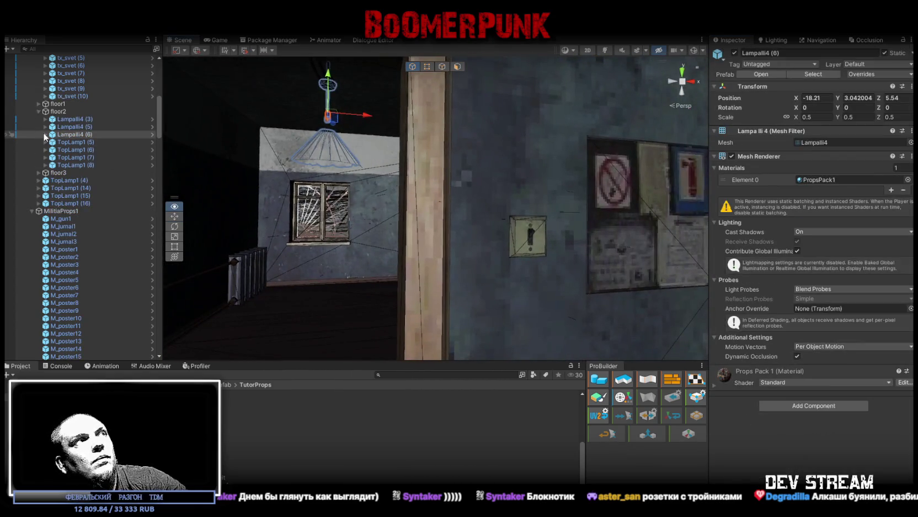
left_click(45, 134)
left_click(82, 96)
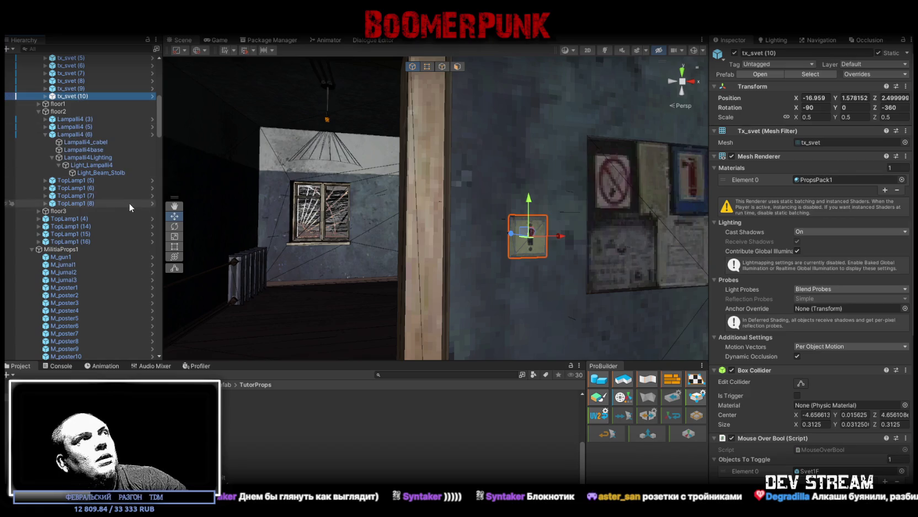
scroll(848, 386, "down", 3)
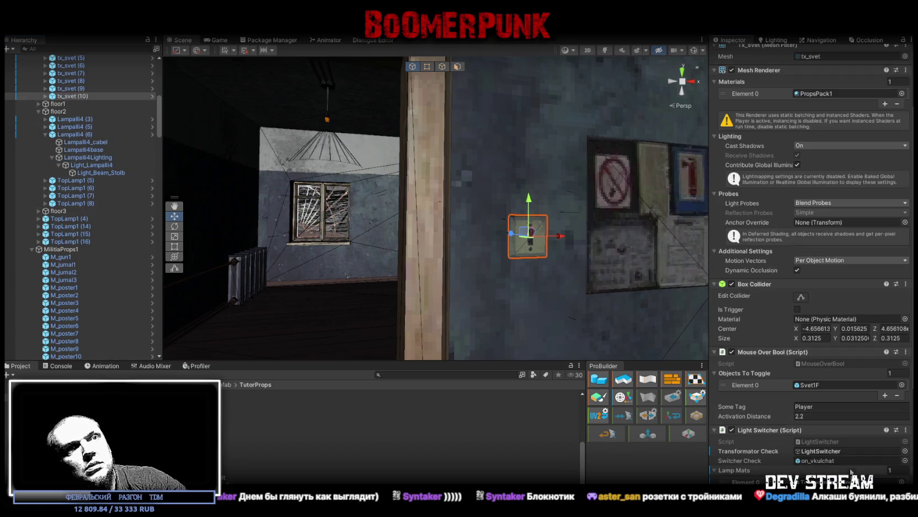
scroll(850, 447, "down", 4)
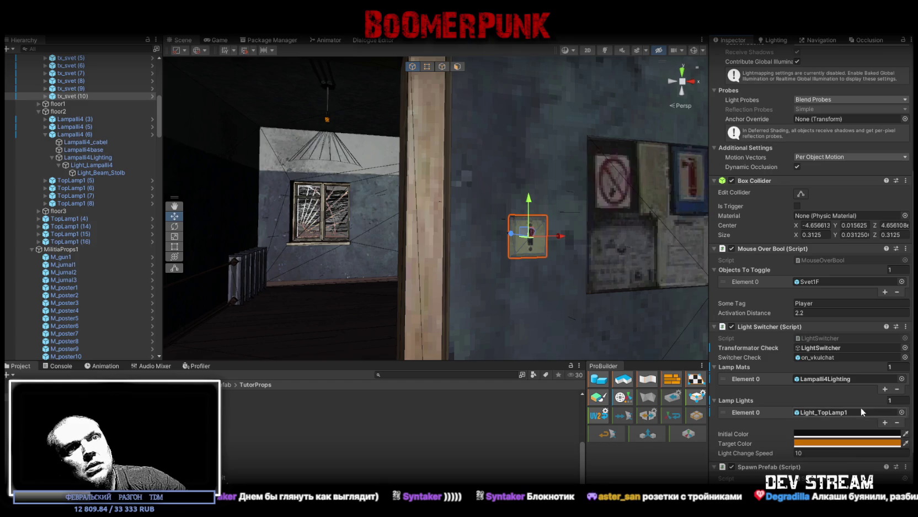
mouse_move(106, 171)
left_mouse_down()
mouse_move(144, 171)
mouse_move(854, 421)
left_mouse_up()
scroll(362, 185, "down", 5)
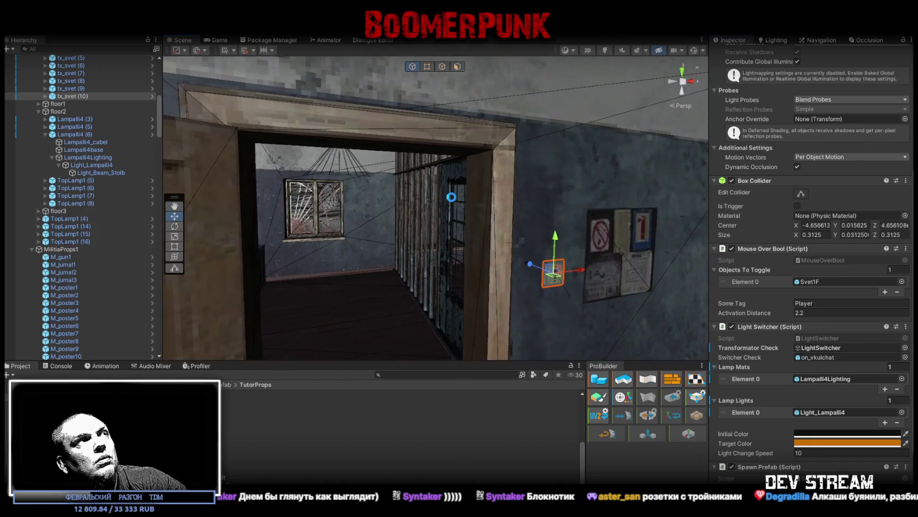
key("w")
mouse_move(412, 196)
left_mouse_down()
mouse_move(547, 214)
mouse_move(540, 243)
mouse_move(554, 227)
mouse_move(491, 218)
mouse_move(500, 206)
left_mouse_up()
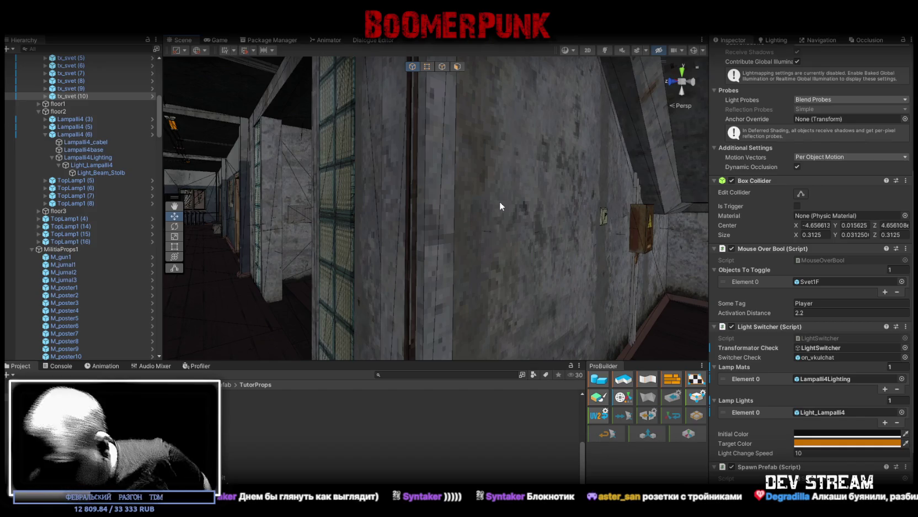
Fly the scene view past the doorway and bars to the poster-covered wall, and search 'ogne' in Project
mouse_move(520, 137)
left_mouse_down()
mouse_move(496, 166)
mouse_move(552, 193)
mouse_move(853, 269)
left_mouse_up()
mouse_move(519, 237)
left_mouse_down()
mouse_move(529, 242)
mouse_move(490, 187)
mouse_move(450, 178)
mouse_move(359, 232)
mouse_move(497, 248)
mouse_move(402, 243)
mouse_move(425, 211)
mouse_move(540, 221)
left_mouse_up()
mouse_move(479, 201)
left_mouse_down()
mouse_move(393, 187)
mouse_move(416, 232)
mouse_move(300, 190)
mouse_move(304, 168)
mouse_move(534, 198)
mouse_move(486, 212)
mouse_move(415, 176)
mouse_move(509, 177)
mouse_move(530, 213)
mouse_move(462, 199)
mouse_move(486, 201)
mouse_move(465, 206)
mouse_move(495, 189)
mouse_move(300, 204)
mouse_move(389, 251)
left_mouse_up()
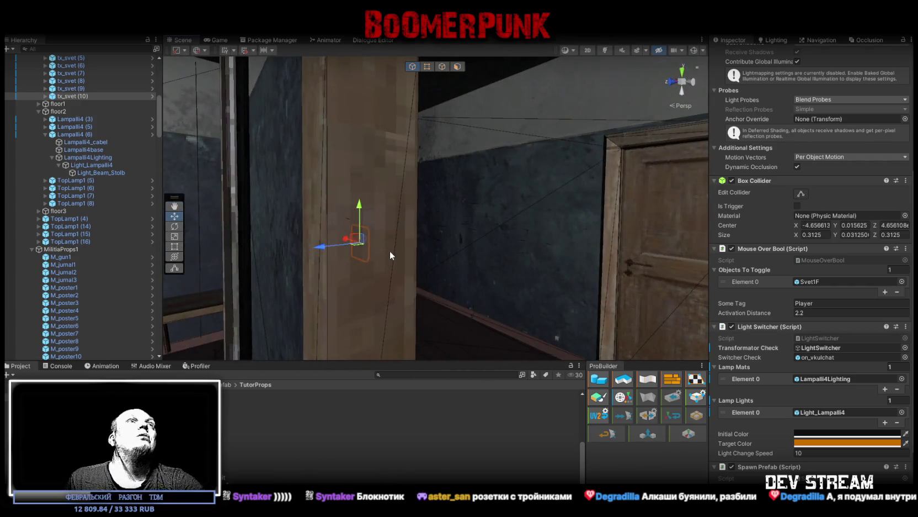
mouse_move(454, 213)
left_mouse_down()
mouse_move(502, 219)
mouse_move(319, 228)
mouse_move(318, 212)
mouse_move(301, 221)
mouse_move(256, 386)
left_mouse_up()
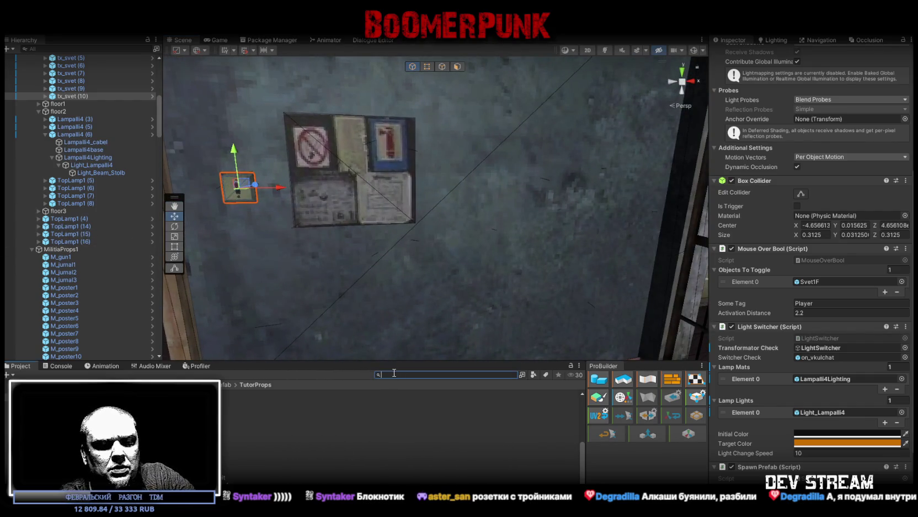
type("ogne")
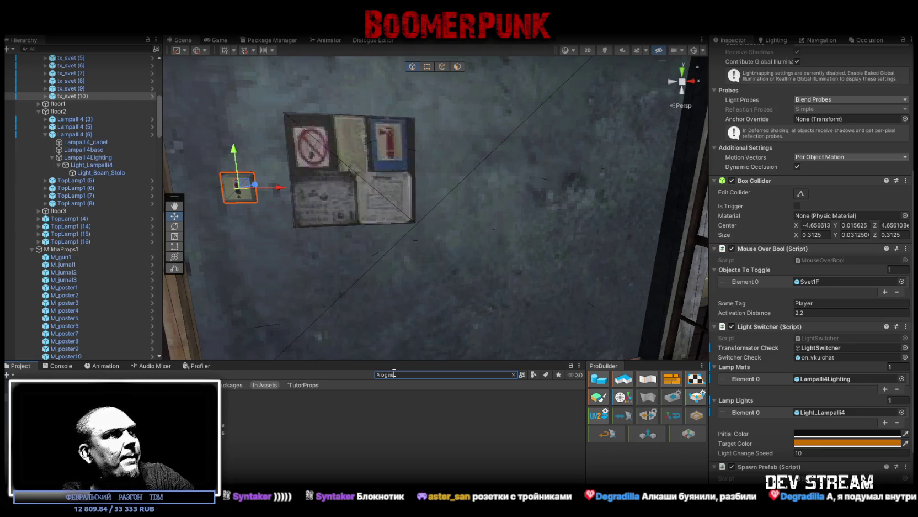
Select the Ognetushtel1 prefab and expand MainTutorBuild in the Hierarchy, collapsing ==SYSTEM==
left_click(420, 445)
left_click(513, 374)
scroll(47, 291, "up", 3)
scroll(47, 291, "up", 5)
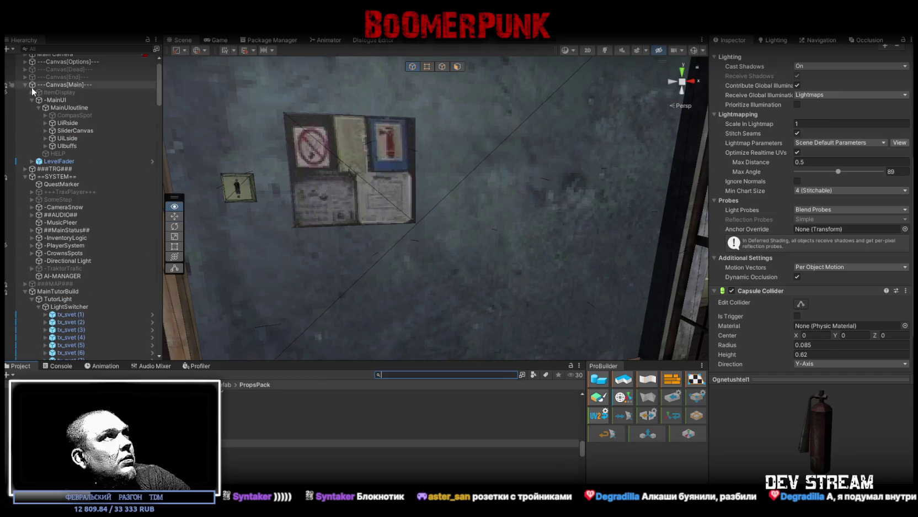
left_click(25, 100)
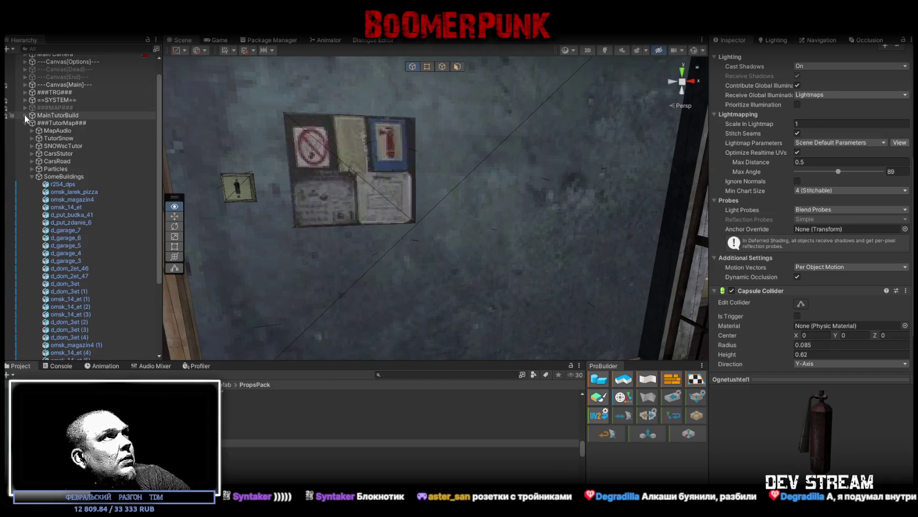
left_click(24, 126)
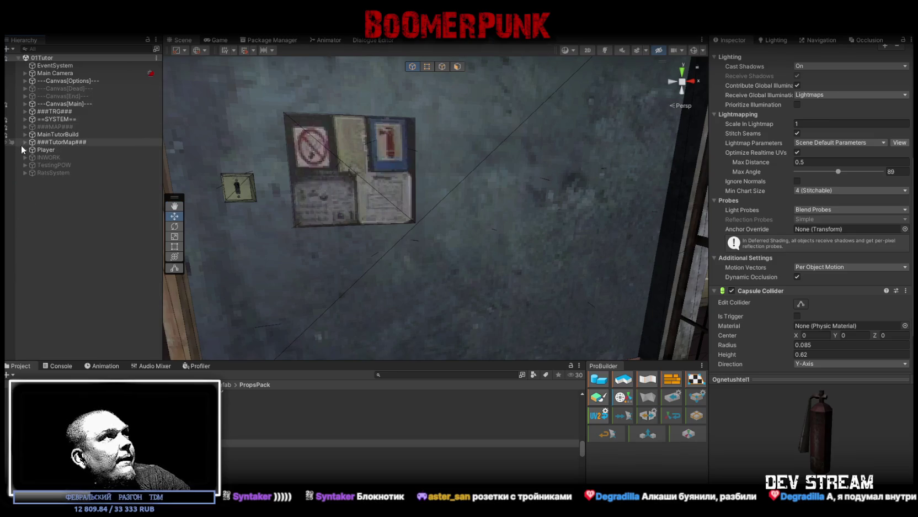
left_click(22, 142)
left_click(24, 142)
left_click(24, 141)
left_click(24, 134)
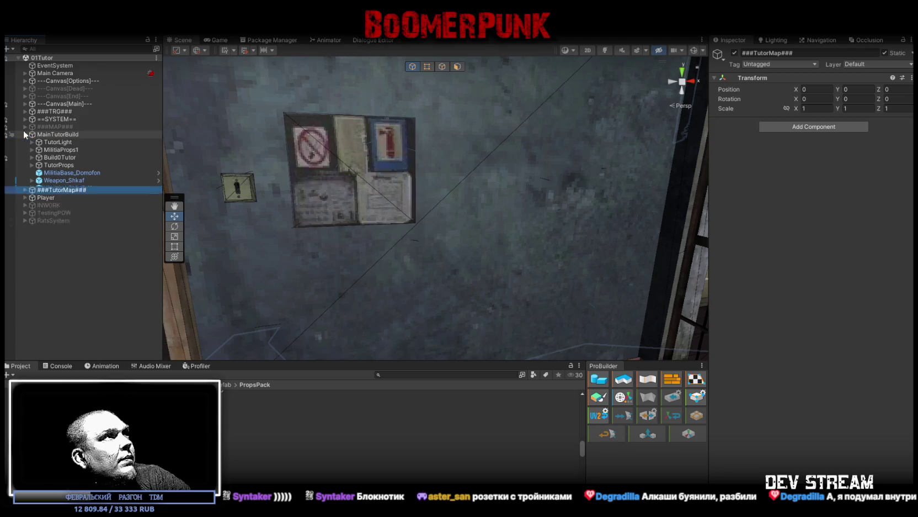
Drag the Ognetushtel1 fire extinguisher prefab onto TutorProps to place it in the scene
left_click(31, 165)
left_click(31, 164)
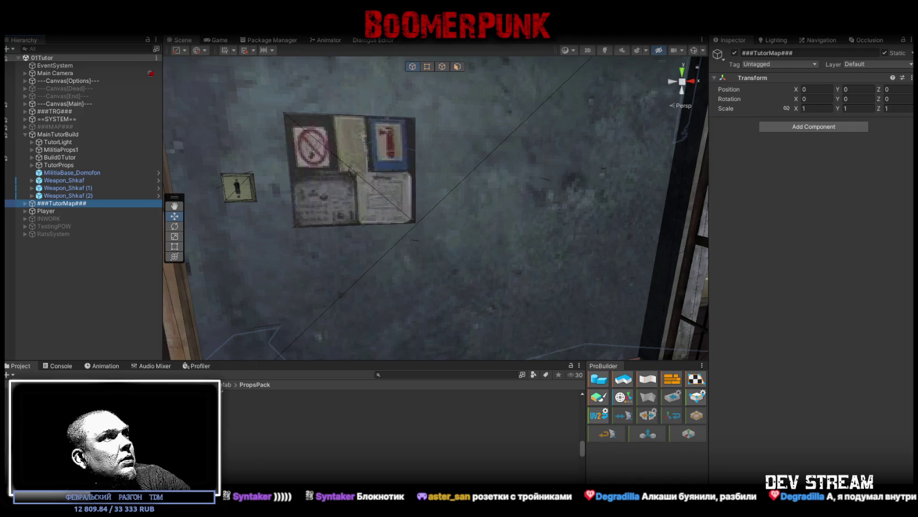
left_click(276, 444)
mouse_move(276, 443)
left_mouse_down()
mouse_move(69, 155)
mouse_move(63, 164)
left_mouse_up()
mouse_move(272, 241)
left_mouse_down()
mouse_move(582, 251)
mouse_move(516, 273)
mouse_move(279, 203)
mouse_move(502, 318)
mouse_move(455, 307)
mouse_move(361, 226)
left_mouse_up()
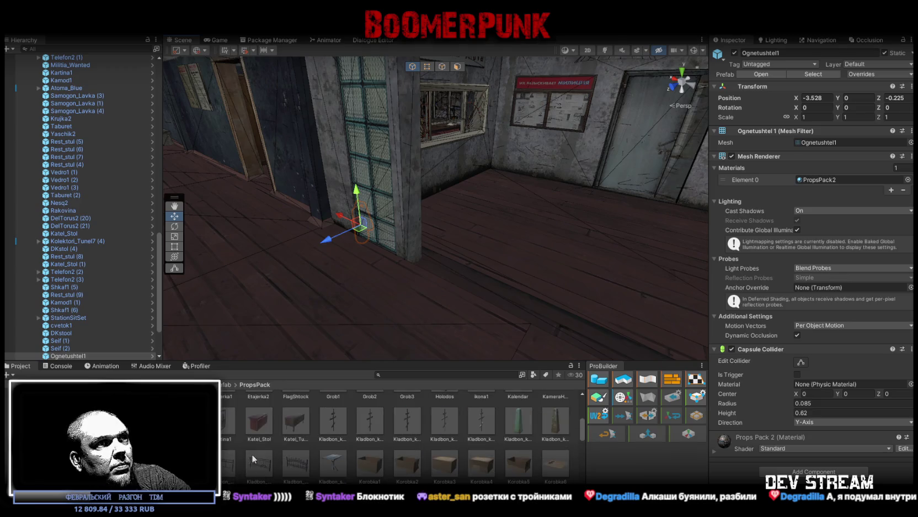
Preview the Poster4 and Poster3 props in the Inspector, turning Poster4 to face front
scroll(343, 431, "down", 5)
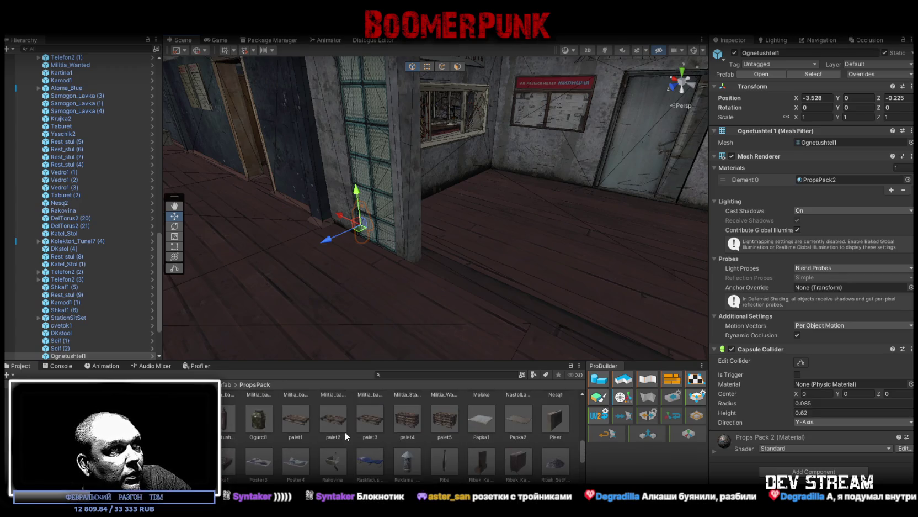
scroll(345, 431, "up", 1)
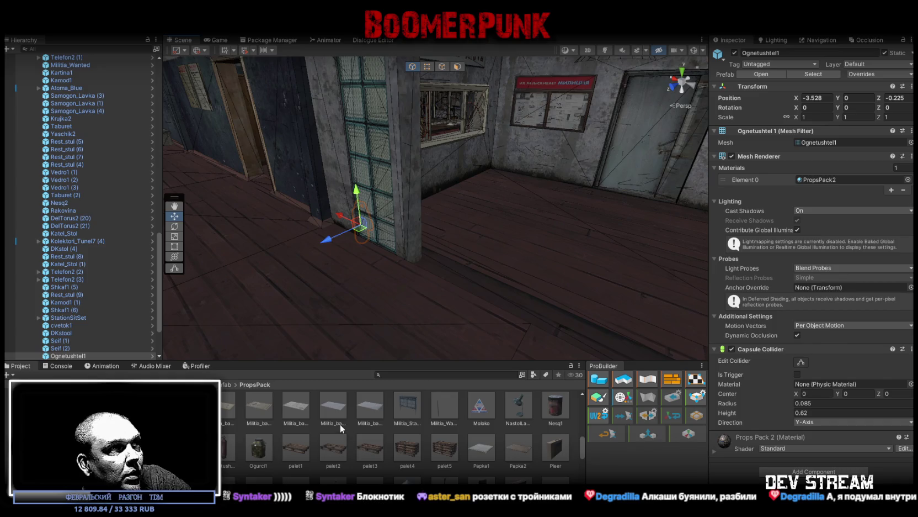
scroll(341, 431, "down", 3)
scroll(341, 427, "down", 3)
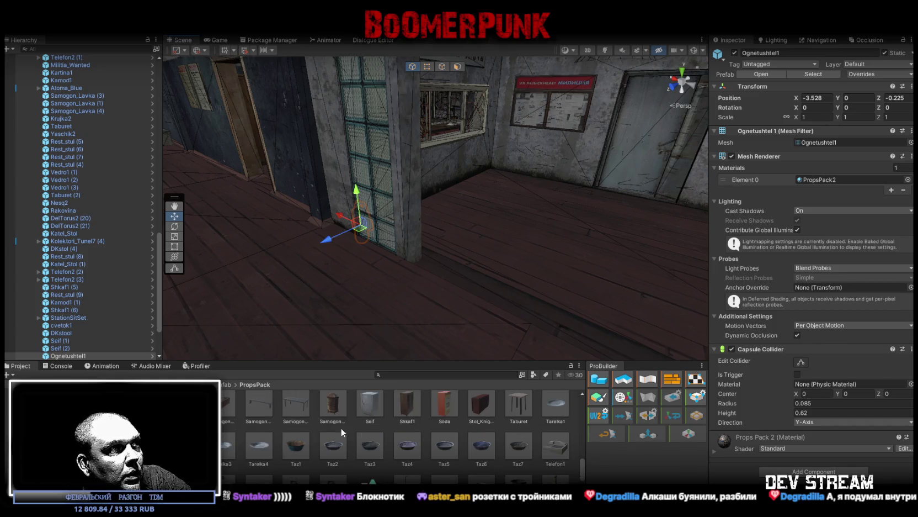
scroll(341, 429, "up", 3)
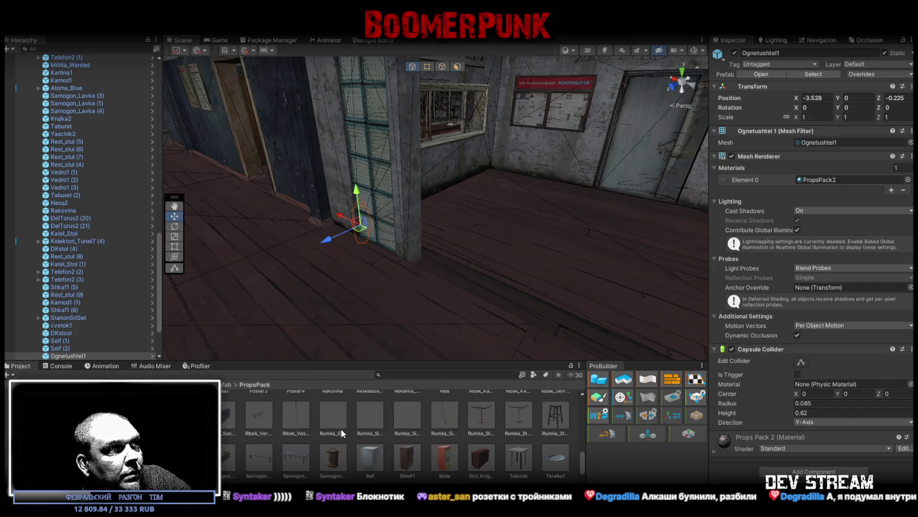
scroll(341, 428, "up", 2)
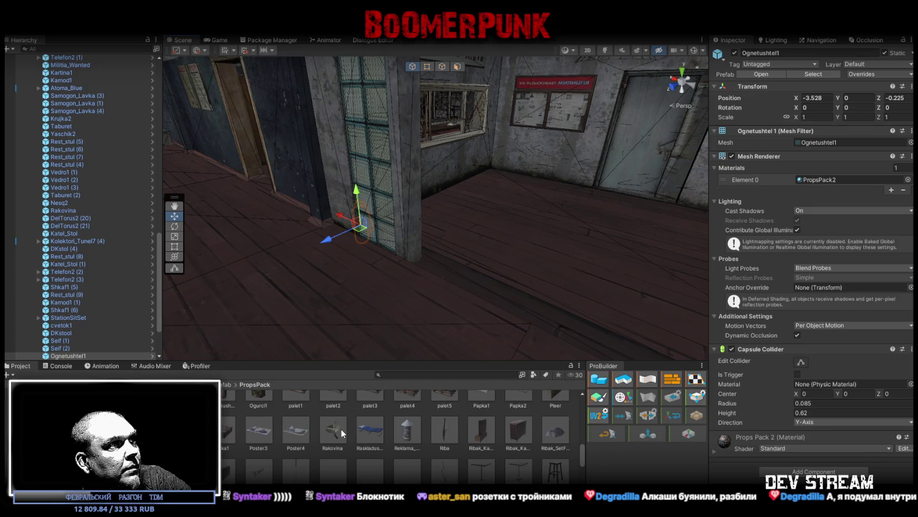
left_click(297, 431)
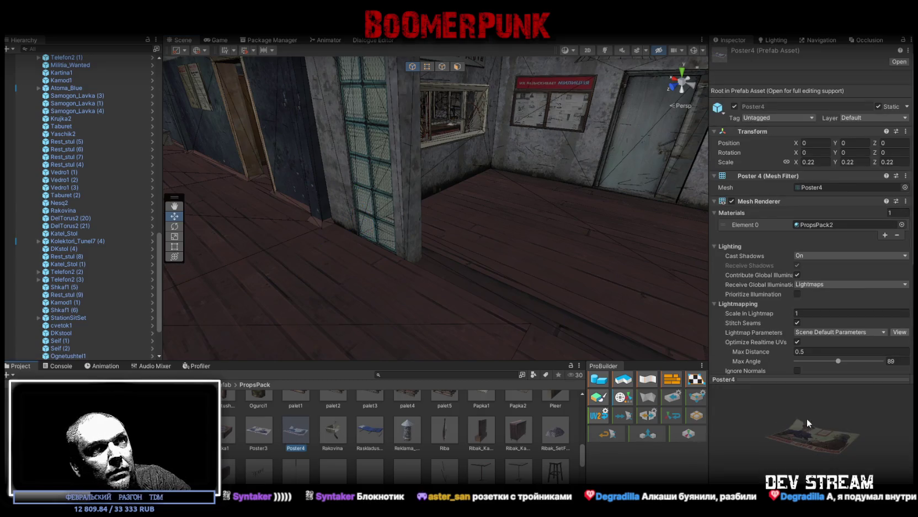
left_click_drag(829, 439, 826, 420)
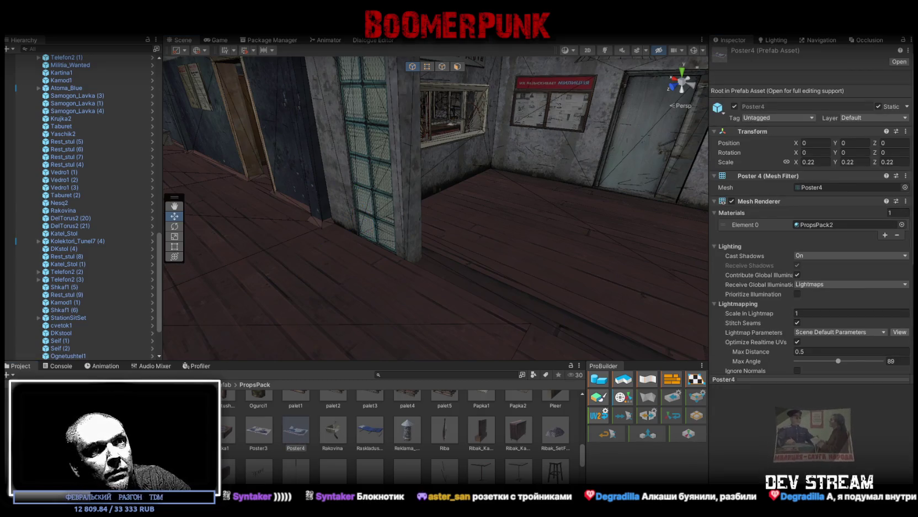
left_click(260, 436)
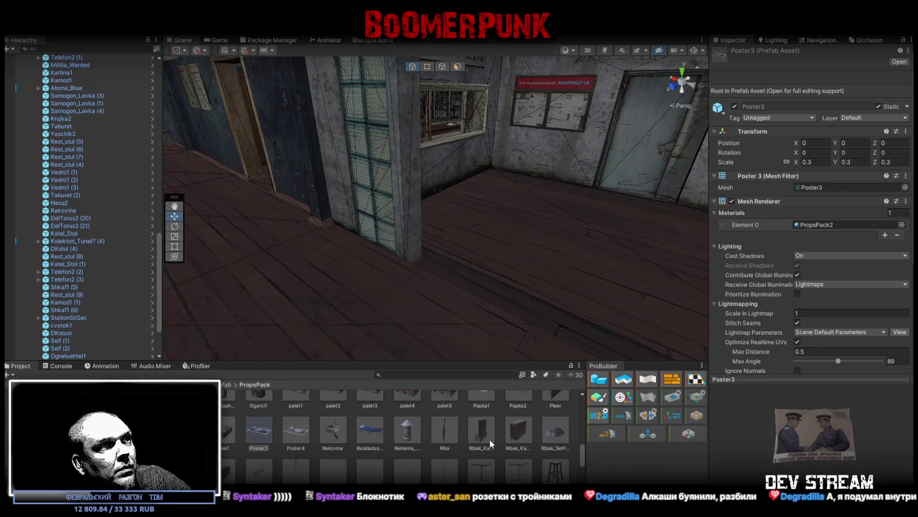
Inspect the Militia_Stand, Kotel_Kover rug and Korobka6 box previews by rotating them
scroll(490, 439, "up", 2)
scroll(506, 445, "up", 4)
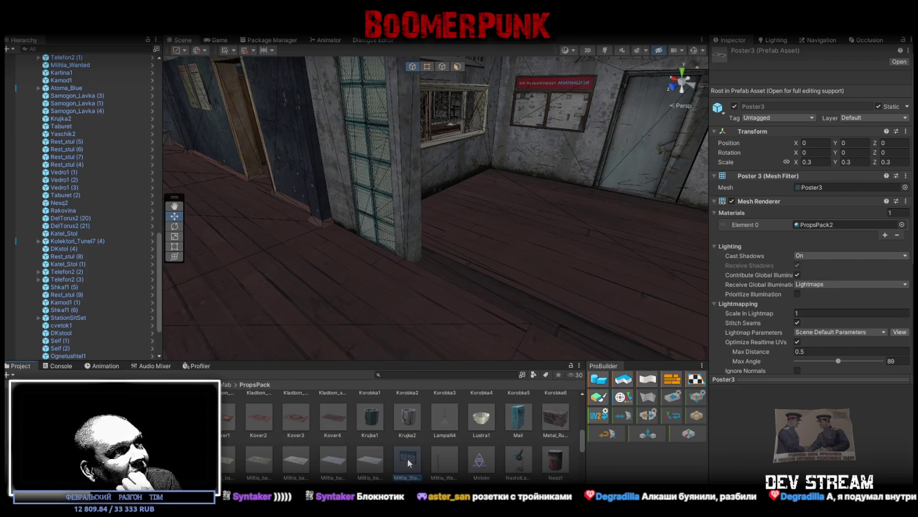
mouse_move(829, 421)
left_mouse_down()
mouse_move(712, 427)
mouse_move(853, 429)
mouse_move(822, 421)
left_mouse_up()
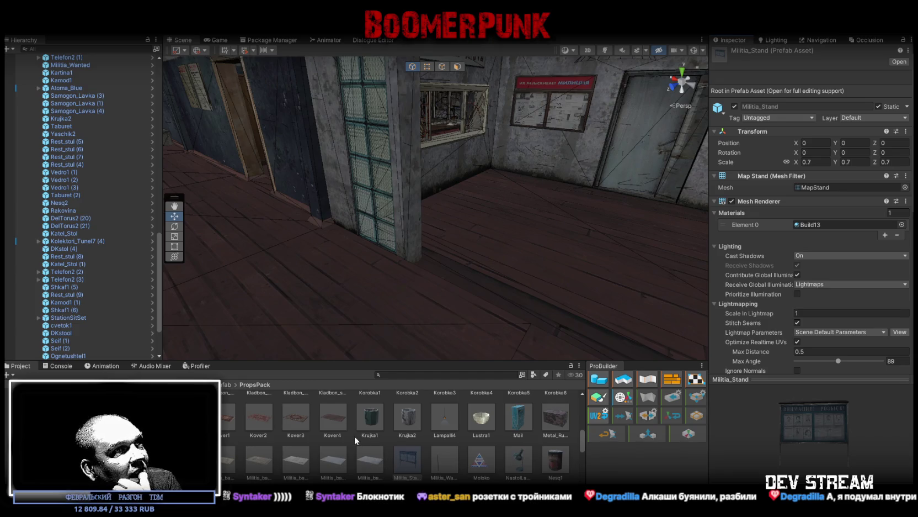
left_click(185, 416)
mouse_move(765, 424)
left_mouse_down()
mouse_move(805, 457)
mouse_move(718, 446)
left_mouse_up()
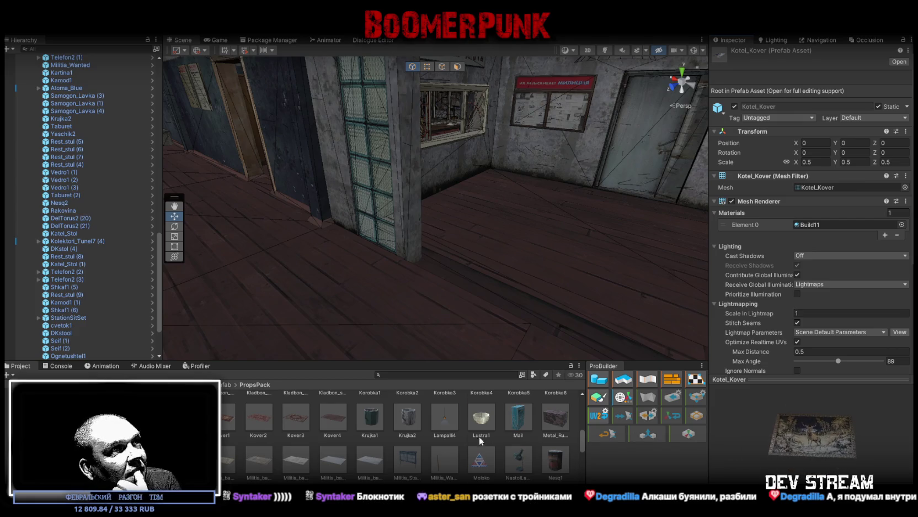
scroll(478, 442, "up", 2)
scroll(478, 437, "up", 1)
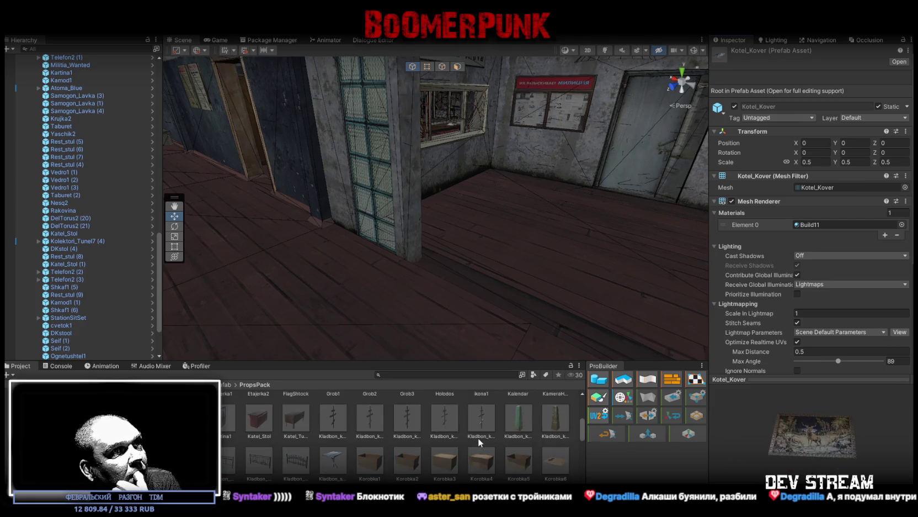
left_click(551, 463)
left_click_drag(800, 447, 636, 433)
Select Korobka1 through Korobka5 and drag all five boxes into the Hierarchy under TutorProps
scroll(488, 465, "down", 1)
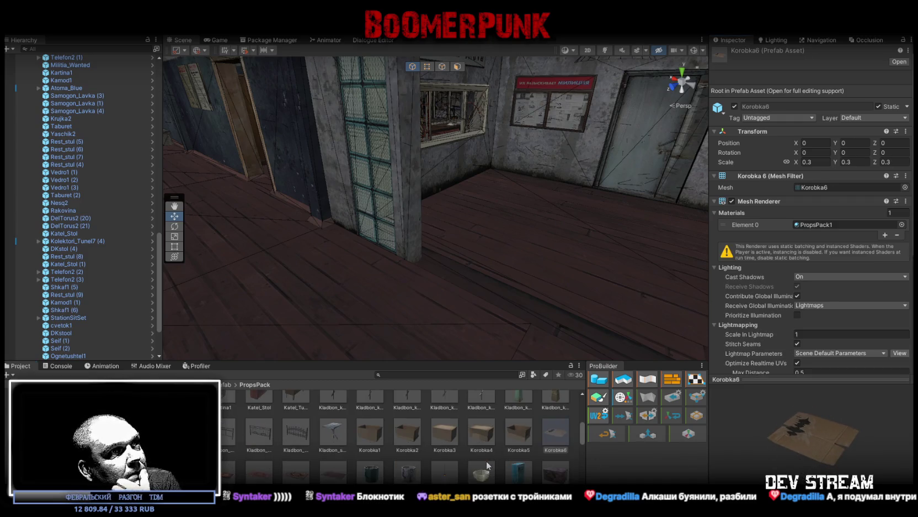
scroll(486, 466, "down", 1)
scroll(482, 455, "down", 1)
scroll(482, 455, "up", 2)
left_click(366, 434)
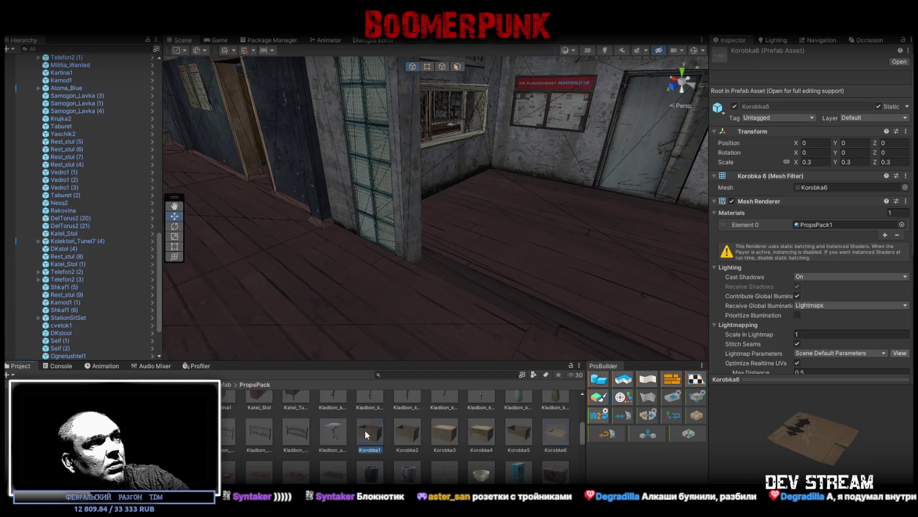
left_click(519, 433, "shift")
mouse_move(519, 434)
left_mouse_down()
mouse_move(516, 298)
mouse_move(456, 300)
mouse_move(78, 128)
mouse_move(52, 59)
mouse_move(49, 138)
mouse_move(67, 156)
left_mouse_up()
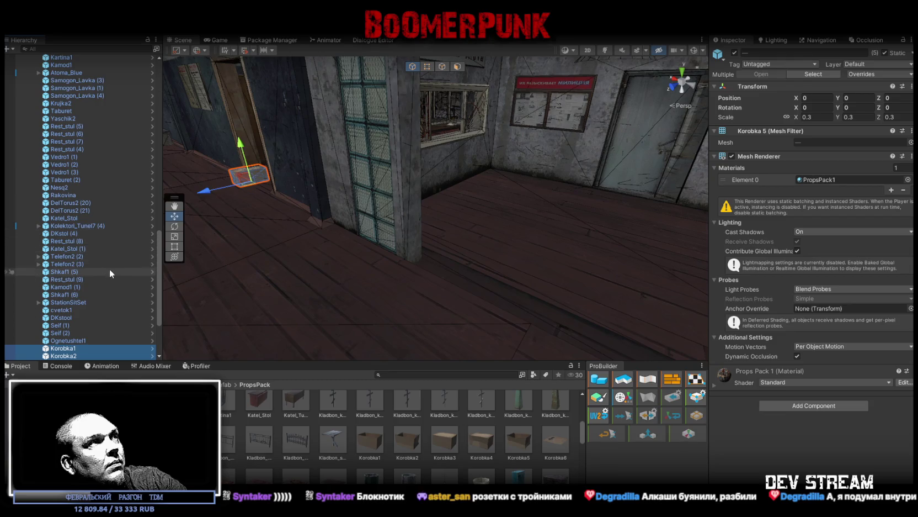
Add the AdminPlakat2 poster and then AdminPlakat1 below it to the level
scroll(110, 276, "down", 4)
scroll(382, 448, "up", 1)
scroll(380, 448, "up", 3)
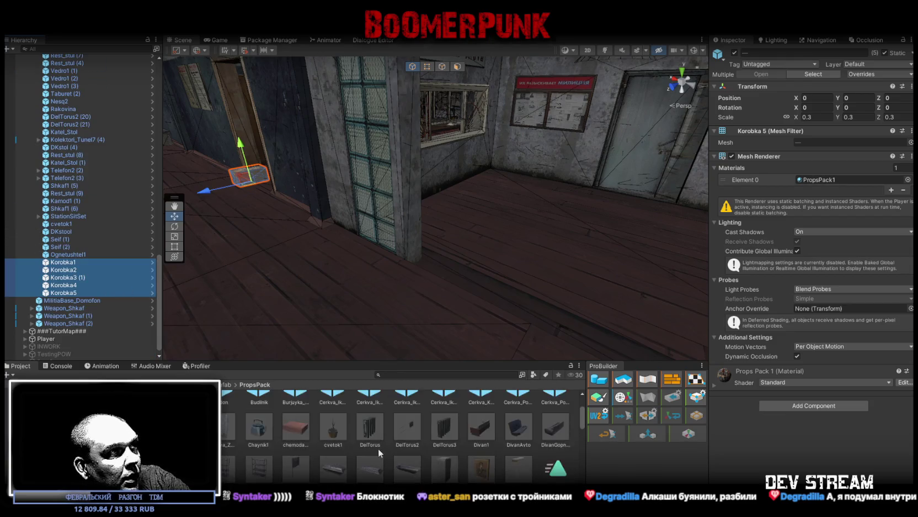
left_click(370, 411)
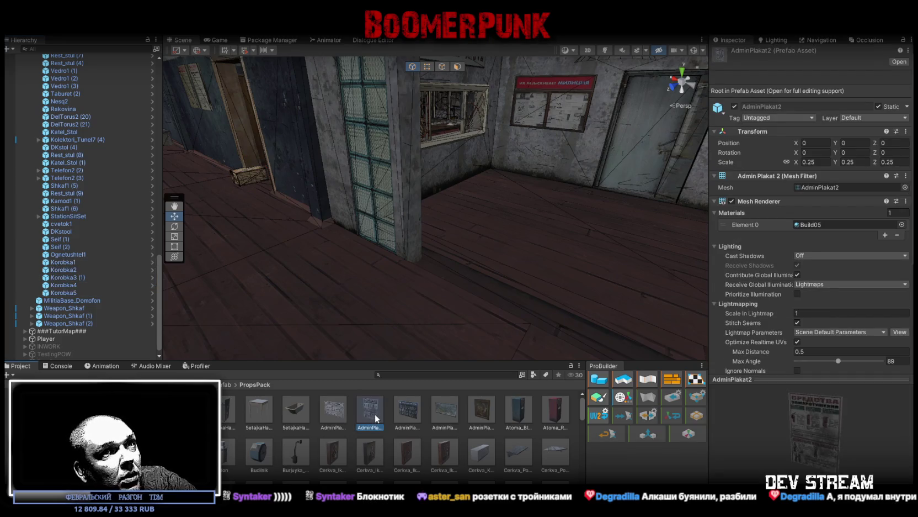
left_click(816, 436)
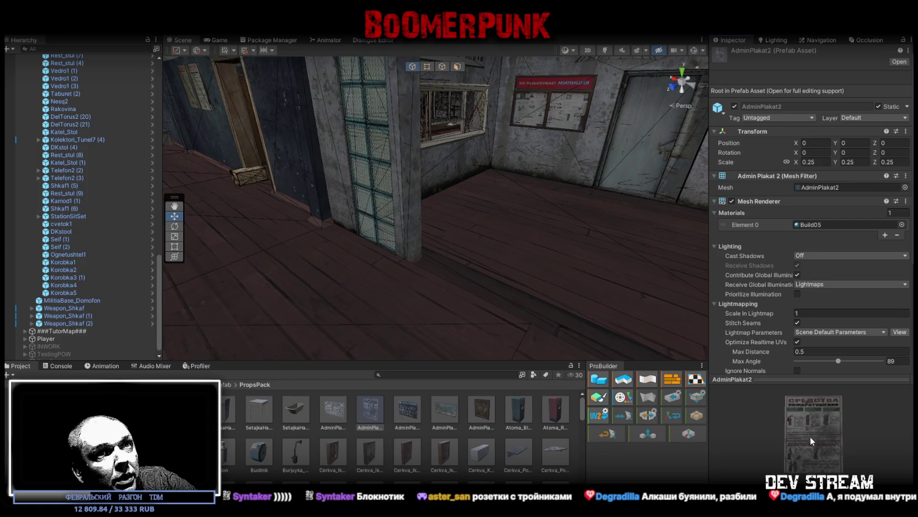
mouse_move(382, 411)
left_mouse_down()
mouse_move(114, 312)
mouse_move(86, 287)
mouse_move(78, 299)
left_mouse_up()
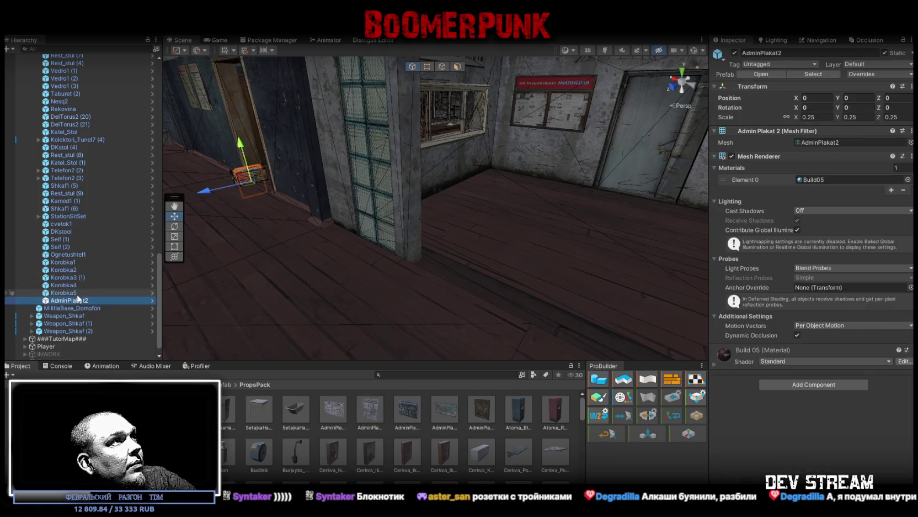
left_click(333, 412)
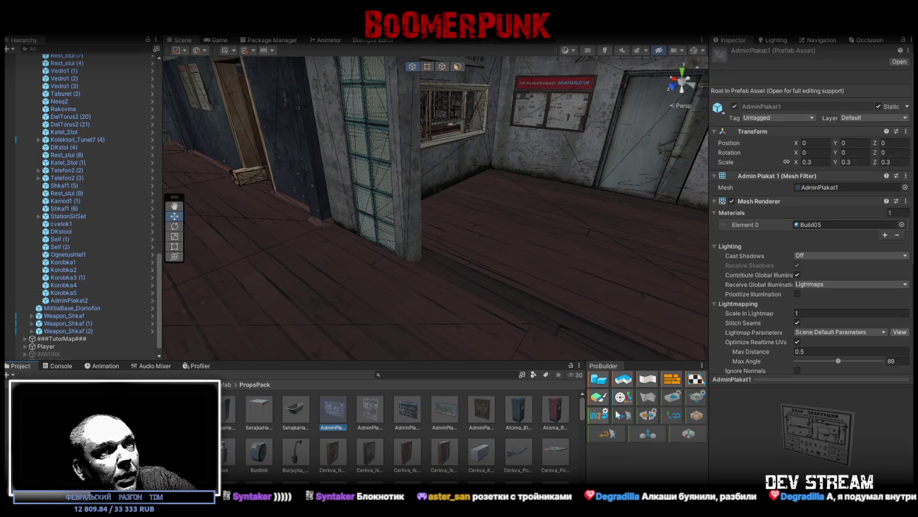
left_click_drag(815, 440, 835, 428)
mouse_move(331, 414)
left_mouse_down()
mouse_move(281, 339)
mouse_move(71, 308)
left_mouse_up()
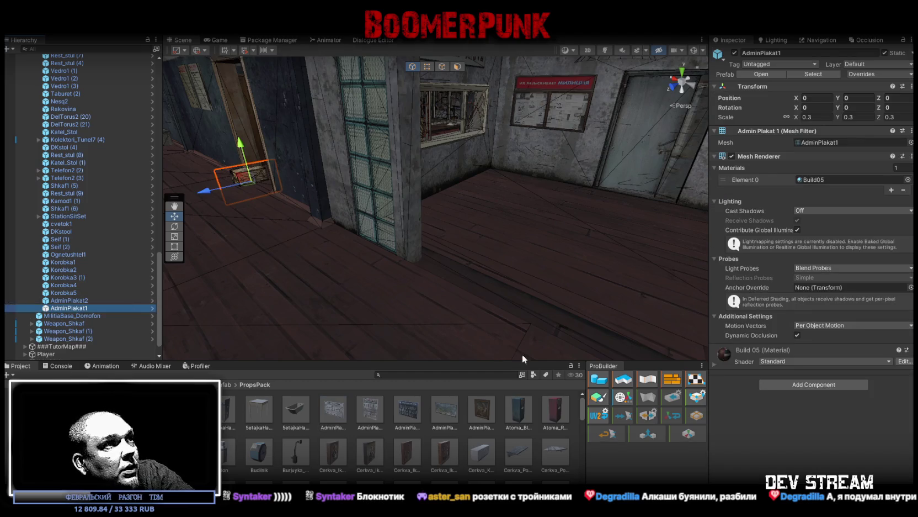
Preview the AdminPlakat4 and AdminPlakat5 posters, then add the BichPack prop to the scene
left_click(448, 414)
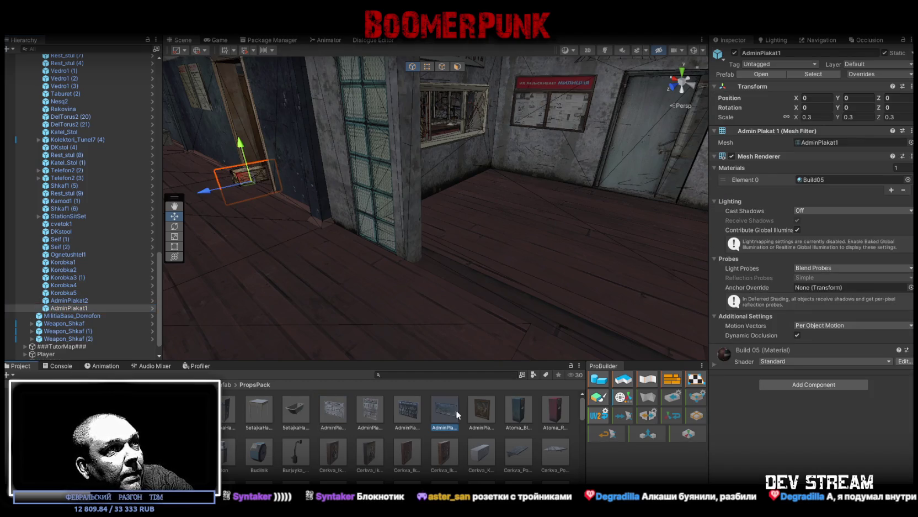
mouse_move(821, 427)
left_mouse_down()
mouse_move(802, 416)
mouse_move(823, 419)
mouse_move(815, 416)
left_mouse_up()
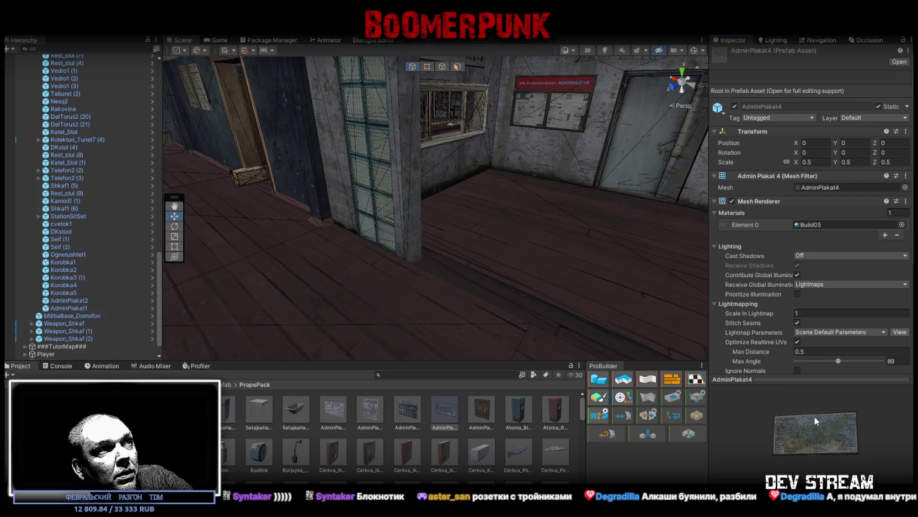
left_click(484, 414)
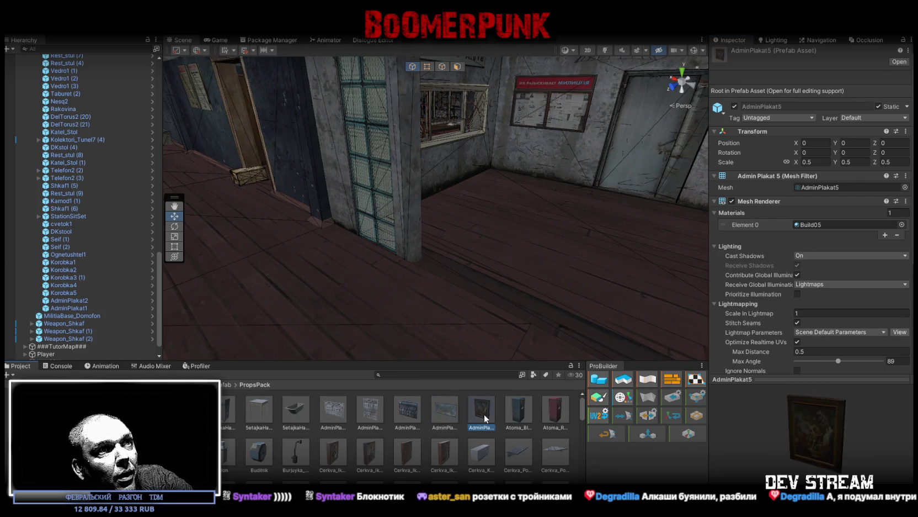
left_click(445, 415)
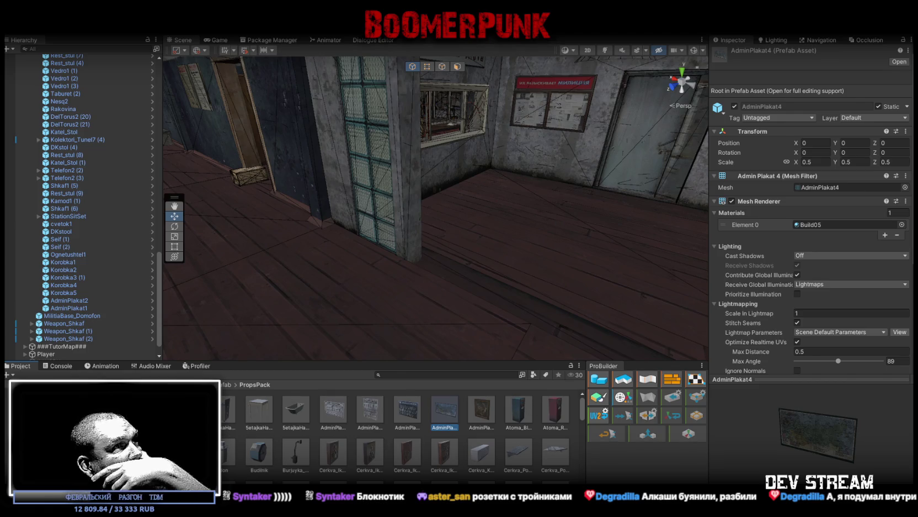
scroll(68, 294, "down", 2)
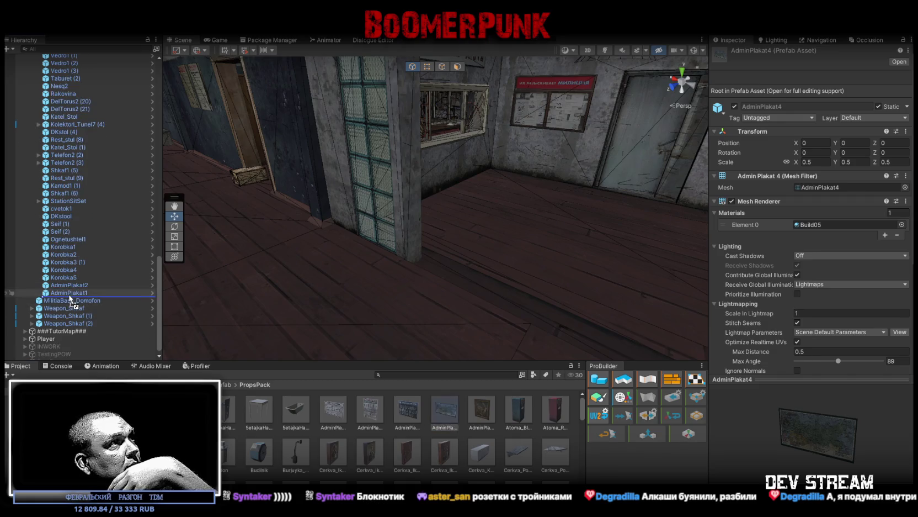
left_click(67, 292)
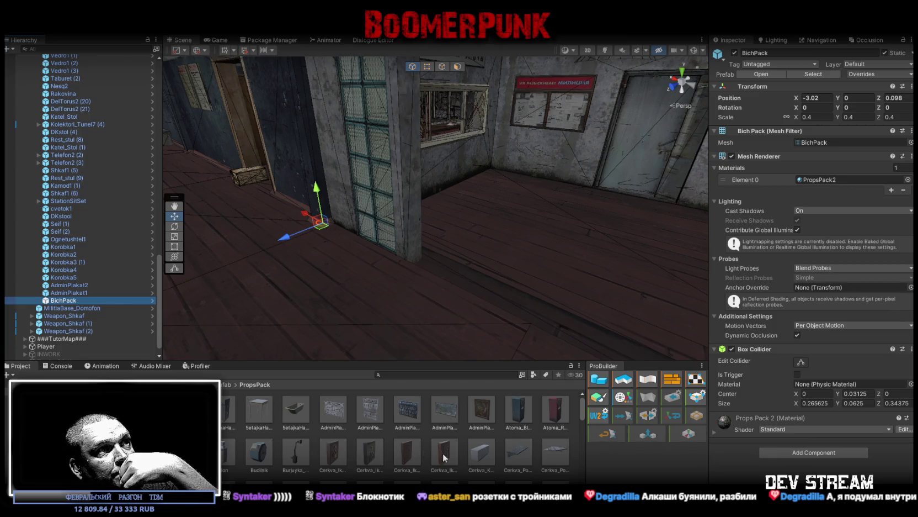
Add the Chaynik1 kettle and another cvetok1 flower after previewing Cerkva_Kuhnya and Cerkva_Polka1
left_click(483, 454)
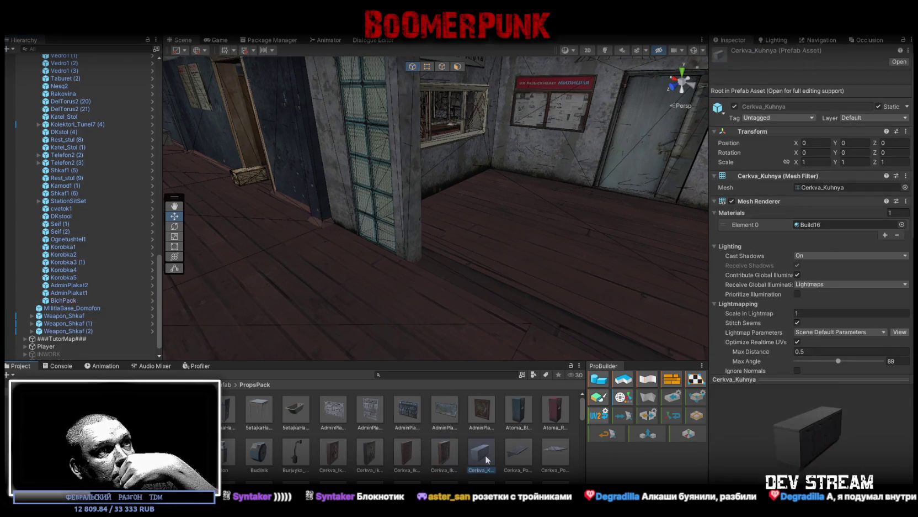
left_click(527, 454)
scroll(543, 452, "down", 1)
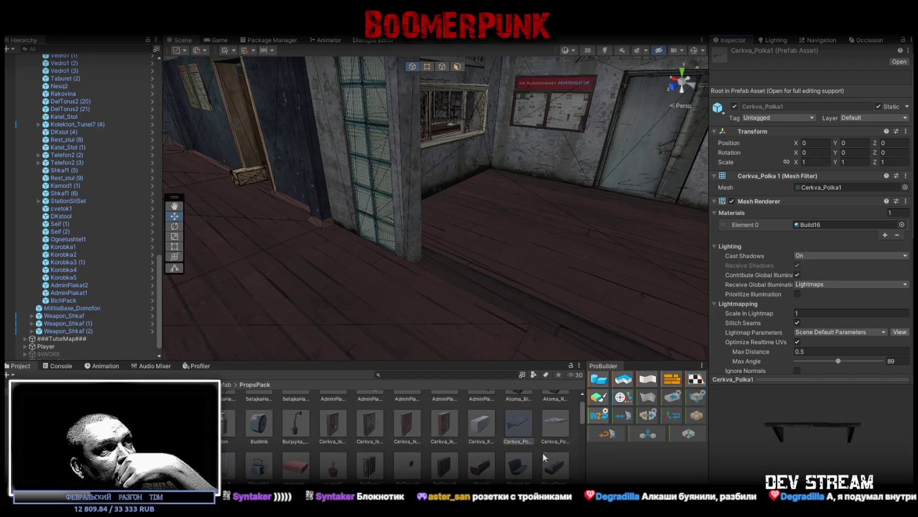
left_click_drag(257, 472, 82, 293)
mouse_move(353, 475)
left_mouse_down()
mouse_move(193, 342)
mouse_move(83, 320)
mouse_move(86, 303)
left_mouse_up()
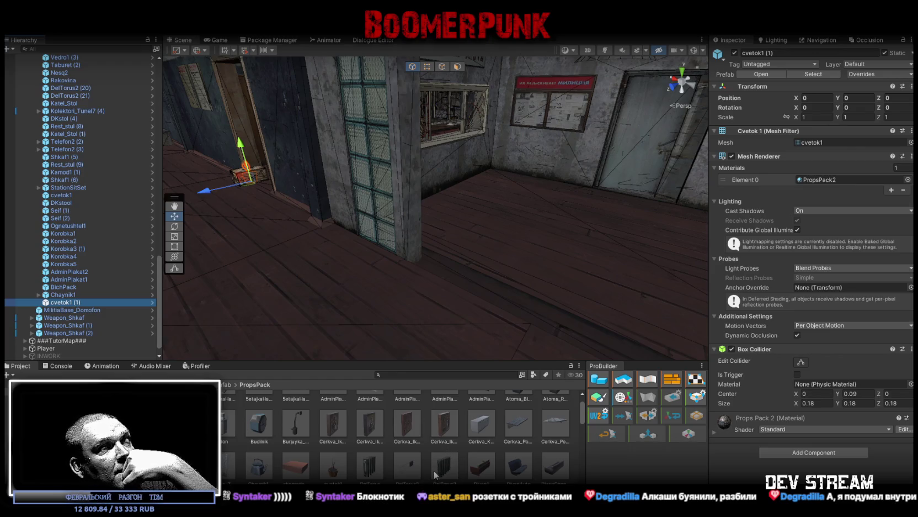
Add the Kalendar, Katel_Tumba and Krujka1 mug props to the scene
scroll(452, 472, "down", 1)
scroll(450, 472, "down", 1)
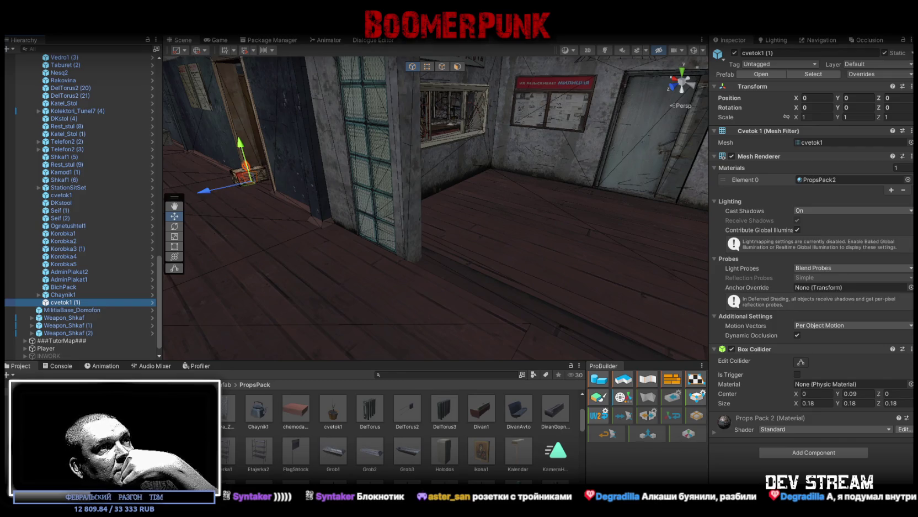
mouse_move(519, 452)
left_mouse_down()
mouse_move(85, 332)
mouse_move(83, 307)
left_mouse_up()
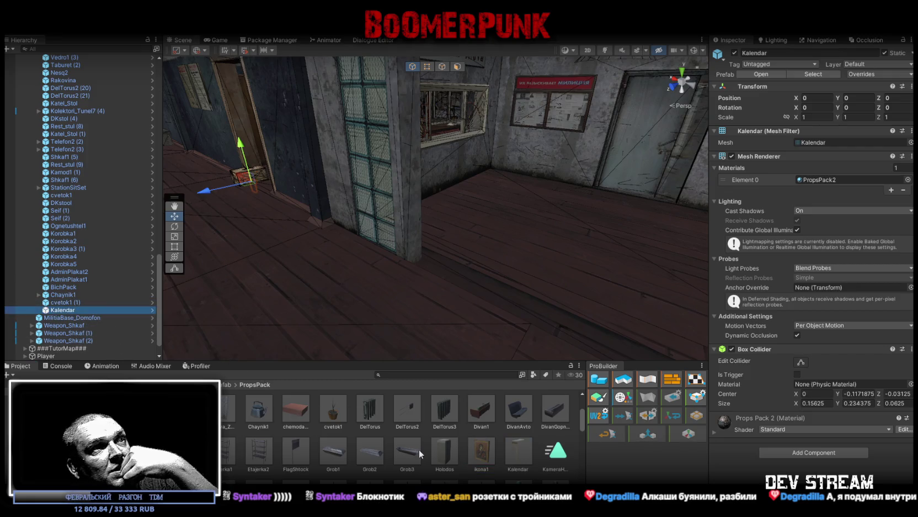
scroll(487, 453, "down", 2)
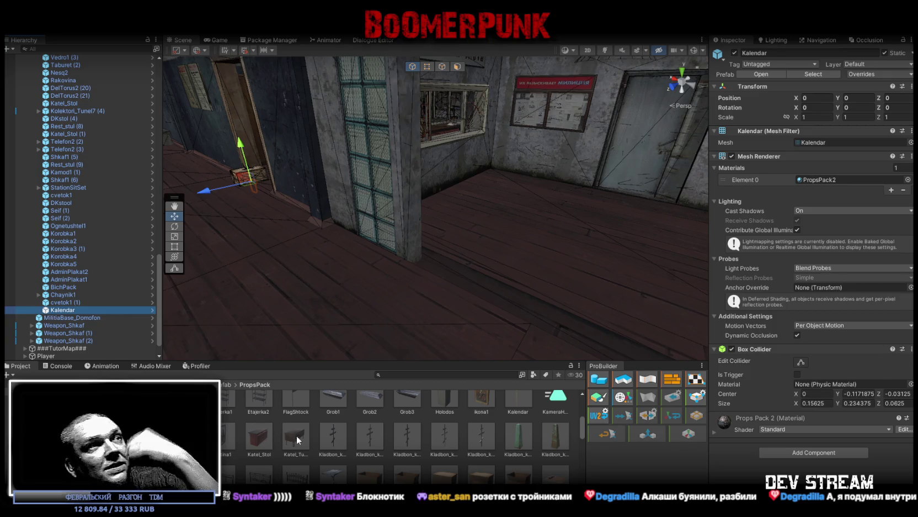
scroll(300, 438, "up", 1)
left_click_drag(300, 439, 64, 313)
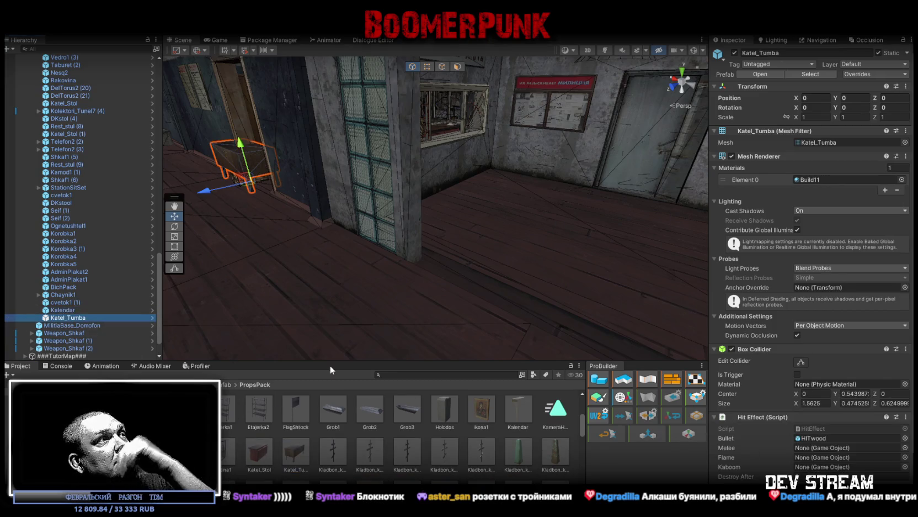
scroll(418, 451, "down", 1)
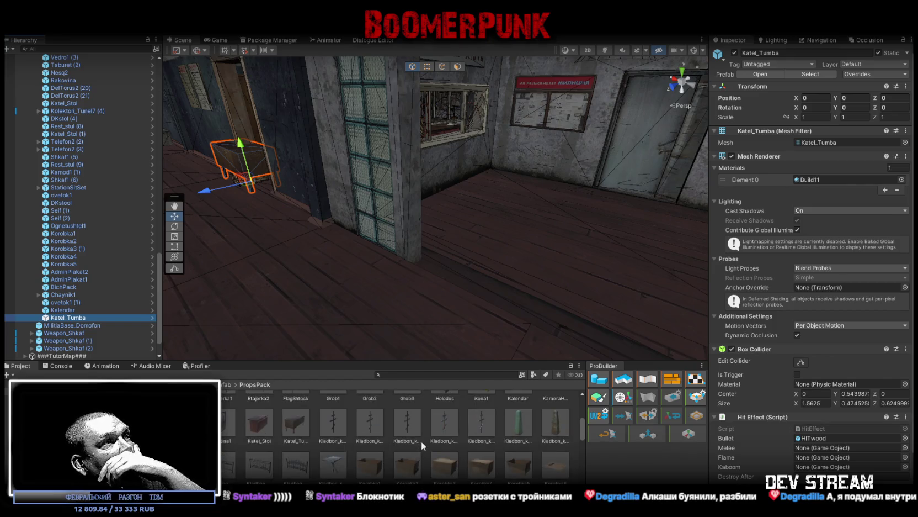
scroll(421, 440, "down", 2)
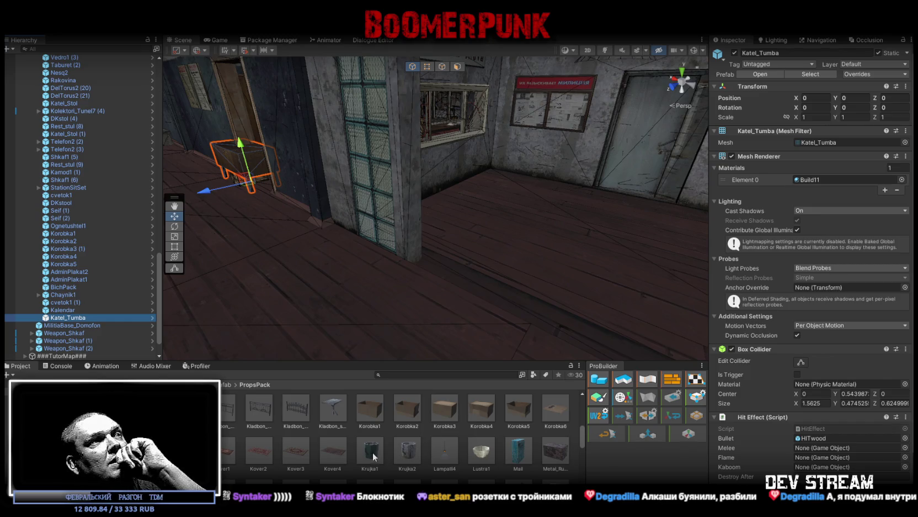
scroll(372, 452, "up", 1)
left_click_drag(65, 323, 65, 322)
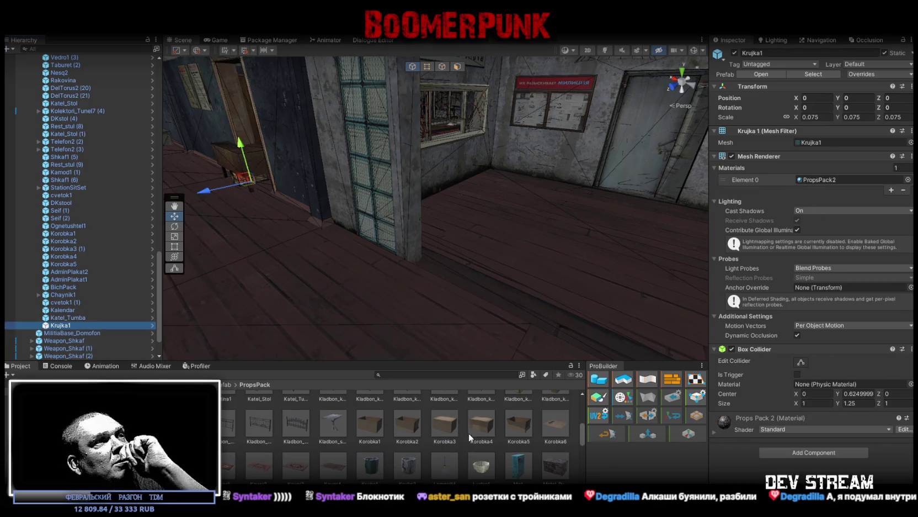
scroll(469, 433, "down", 1)
scroll(451, 463, "down", 1)
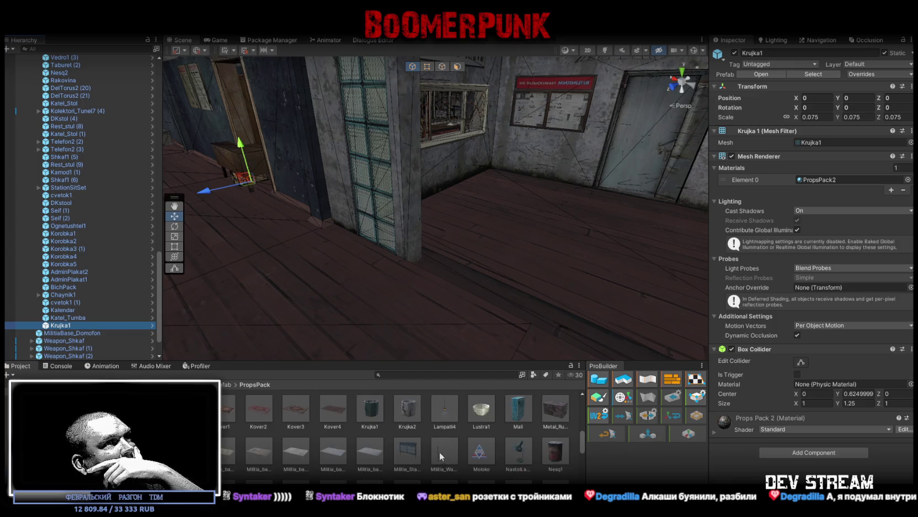
Add the NastolLampa1 desk lamp and the Nesq props to the scene
left_click(521, 454)
left_click_drag(521, 454, 72, 328)
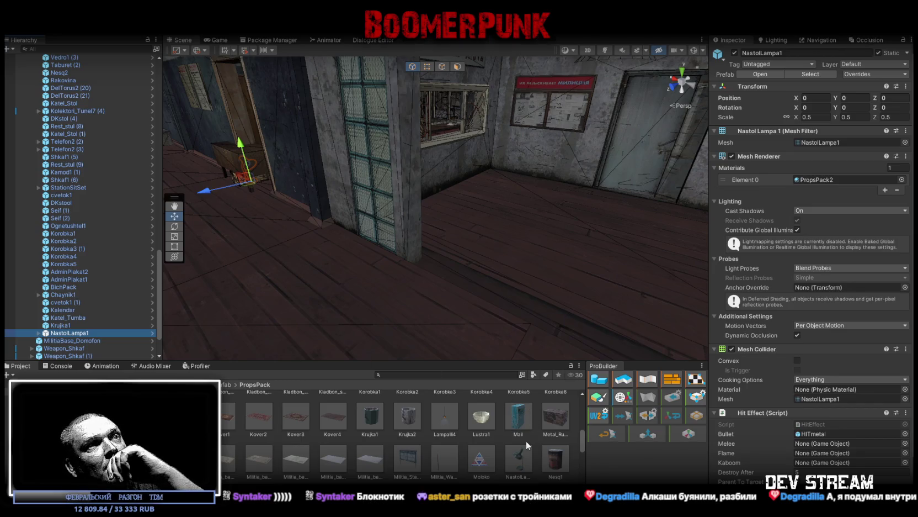
scroll(519, 443, "down", 2)
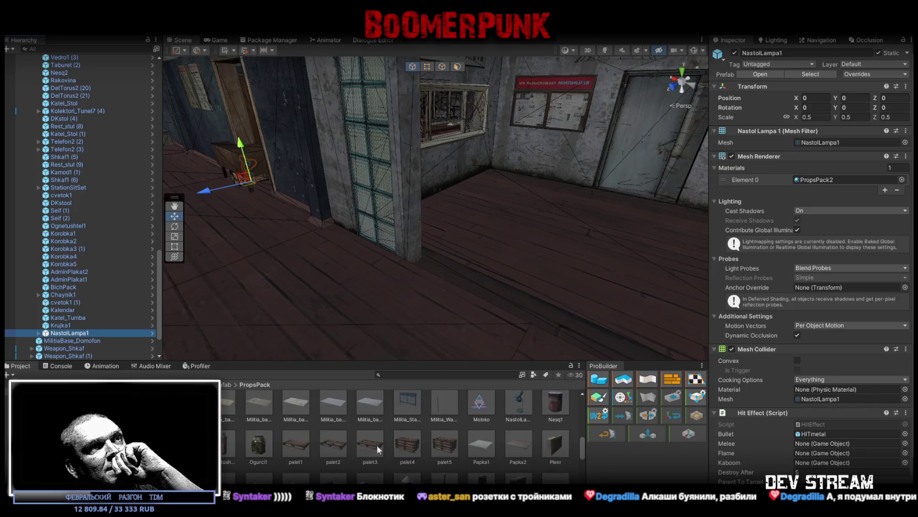
scroll(561, 408, "up", 1)
mouse_move(554, 428)
left_mouse_down()
mouse_move(97, 342)
mouse_move(76, 331)
left_mouse_up()
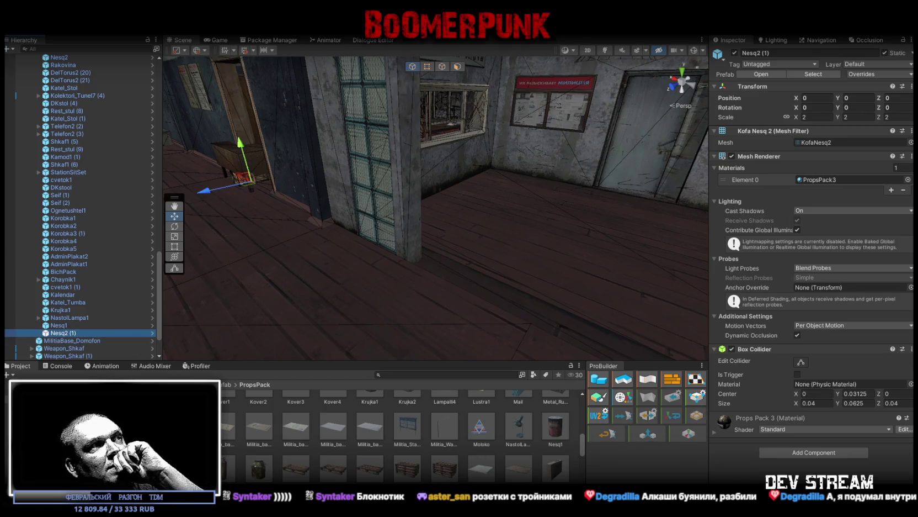
scroll(240, 468, "down", 1)
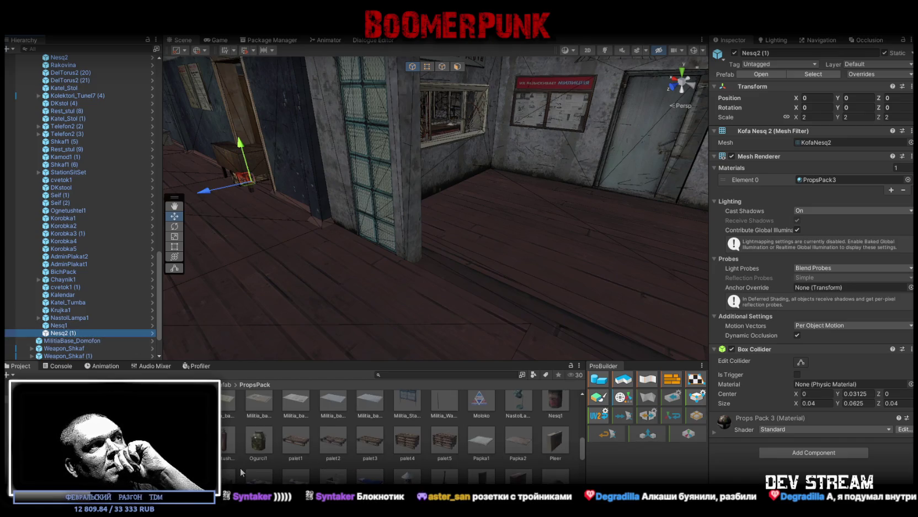
Add the Papka2 and Papka1 folders and the plitka1 hotplate to the scene
left_click(480, 440)
mouse_move(772, 395)
left_mouse_down()
mouse_move(804, 461)
mouse_move(789, 436)
mouse_move(828, 431)
left_mouse_up()
left_click(508, 439)
mouse_move(529, 440)
left_mouse_down()
mouse_move(298, 353)
mouse_move(89, 336)
left_mouse_up()
mouse_move(505, 462)
left_mouse_down()
mouse_move(233, 343)
mouse_move(83, 345)
left_mouse_up()
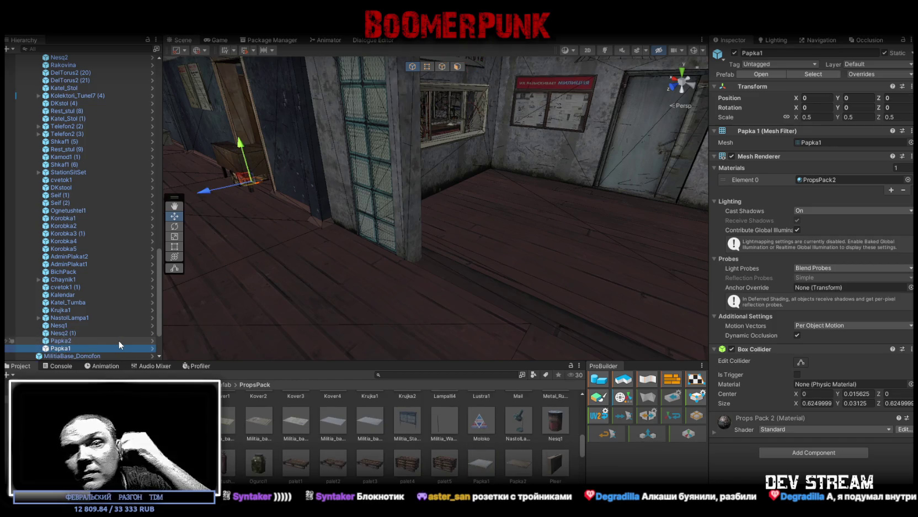
scroll(521, 436, "down", 2)
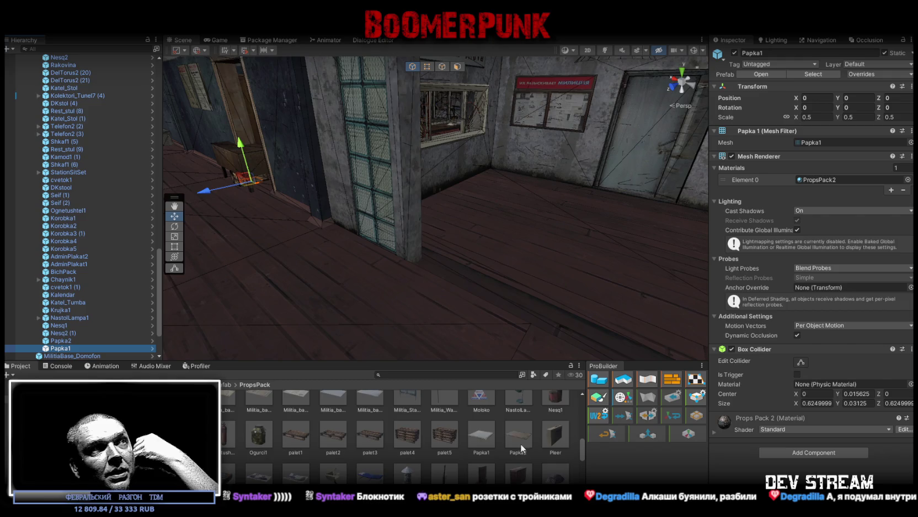
scroll(520, 443, "down", 2)
mouse_move(502, 438)
left_mouse_down()
mouse_move(227, 465)
mouse_move(75, 336)
left_mouse_up()
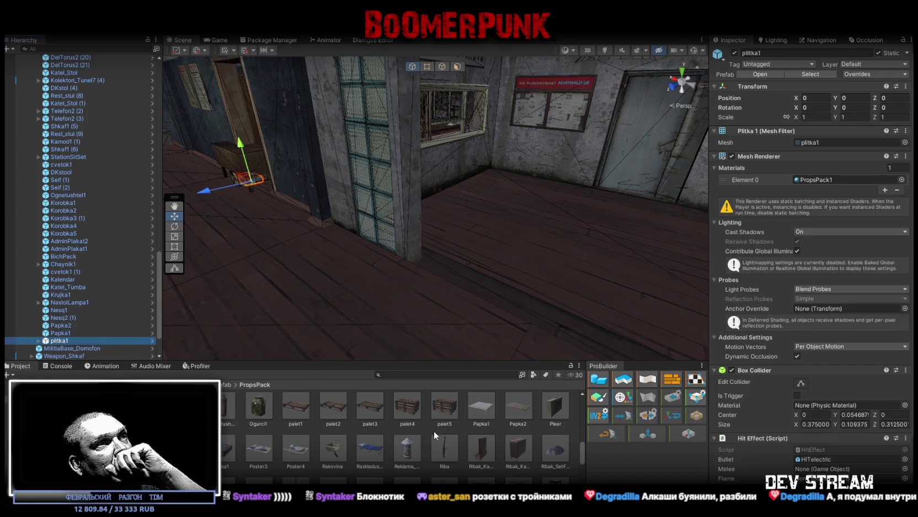
Preview the Ribak_SetWall, Ribak_Veslo, Rumka_Sign1 and Rumka_Sign3 exit sign prefabs
scroll(434, 431, "down", 1)
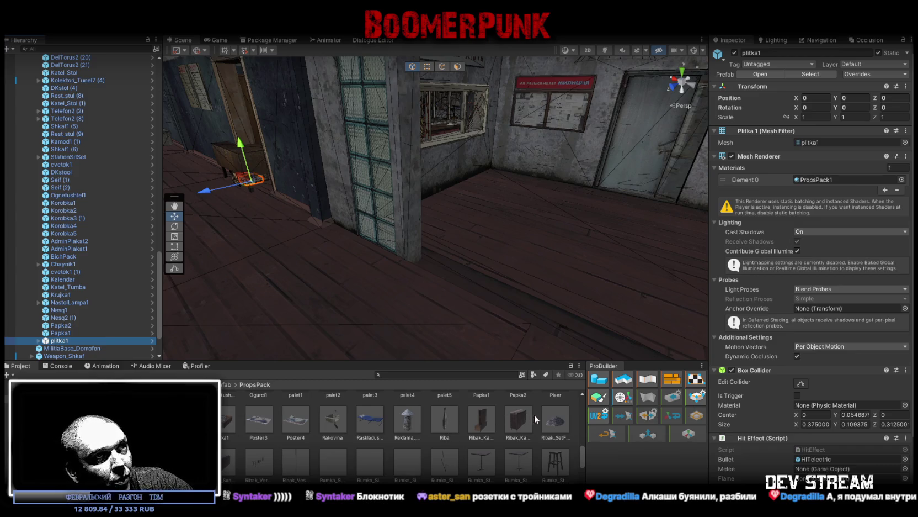
left_click(556, 419)
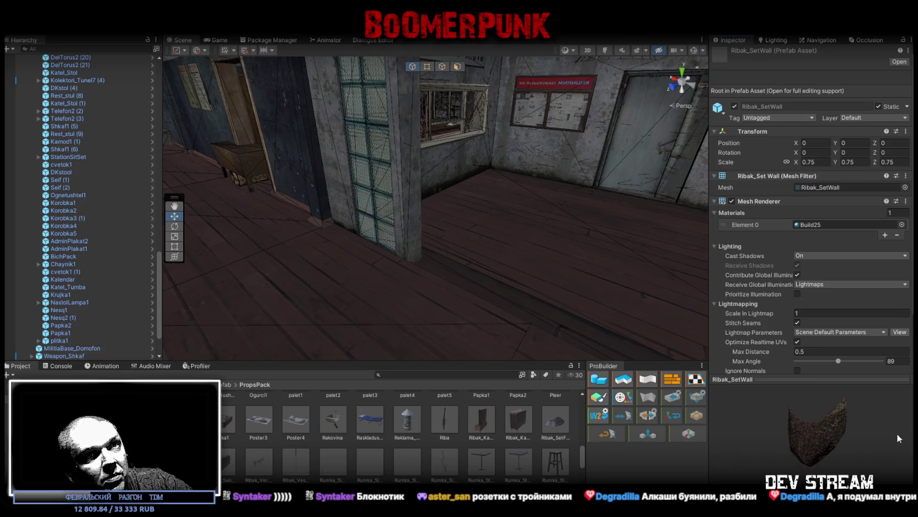
scroll(392, 456, "down", 1)
left_click(294, 432)
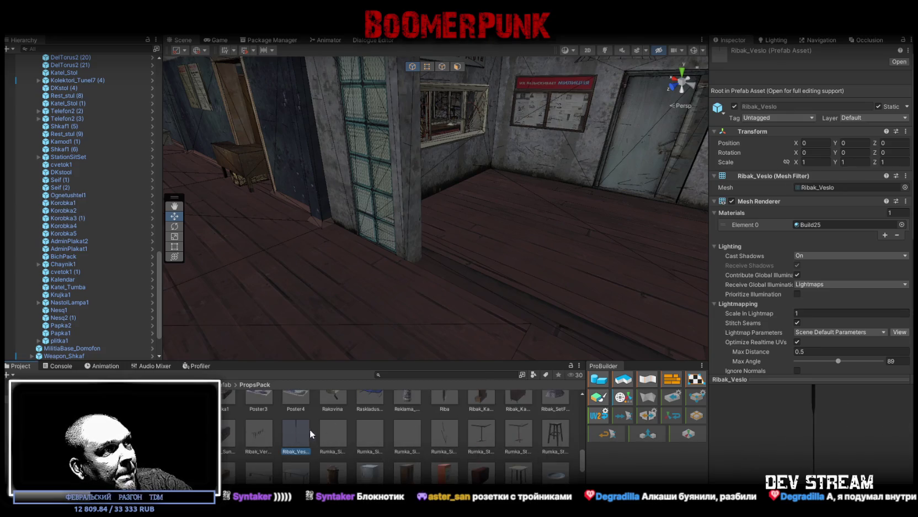
left_click(333, 434)
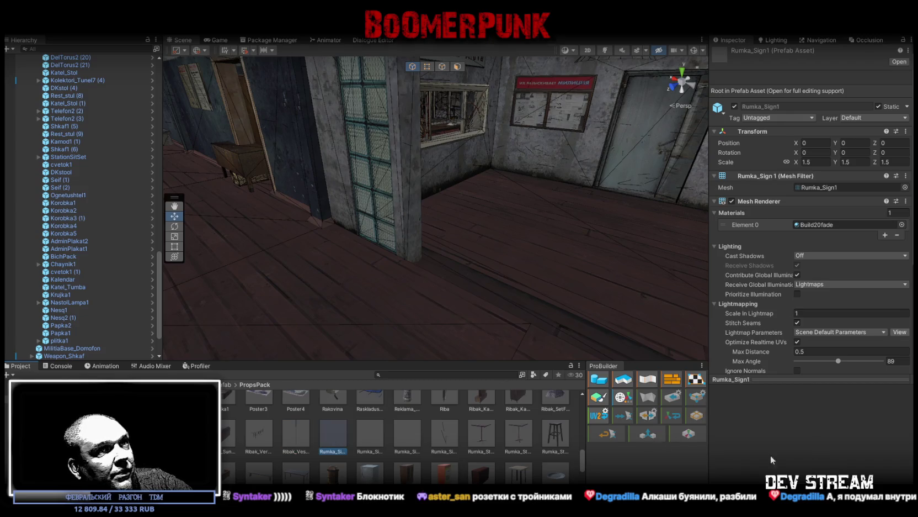
left_click(418, 442)
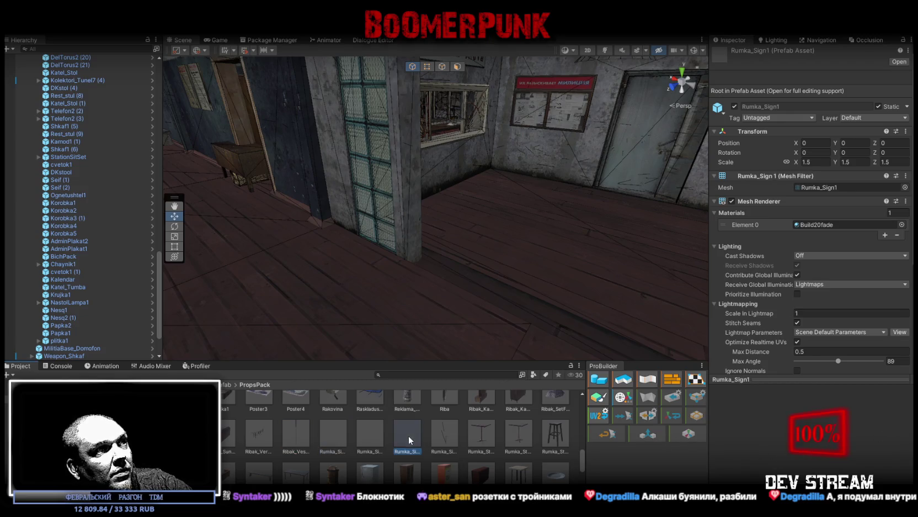
left_click_drag(897, 445, 858, 440)
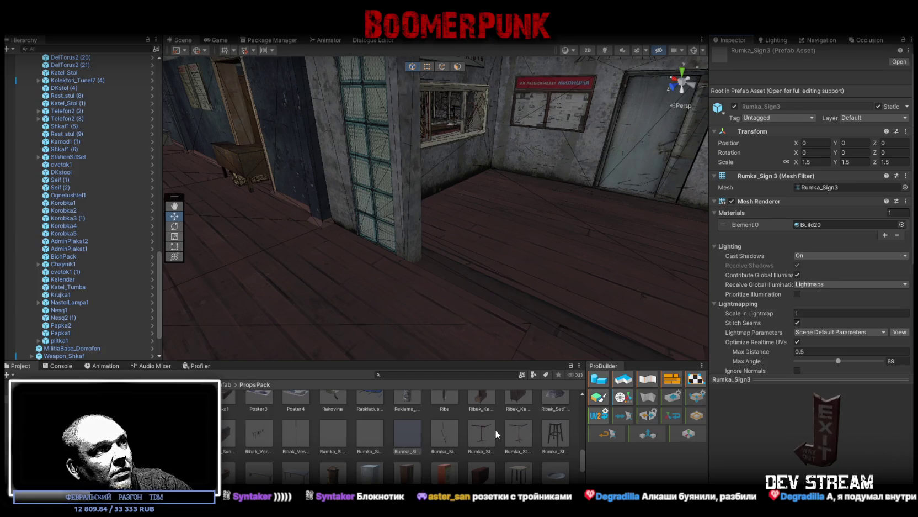
Inspect the Rumka_Stol1 table, Samogon_Divan sofa and SamogonBaza barrel previews
left_click(478, 434)
scroll(524, 430, "down", 1)
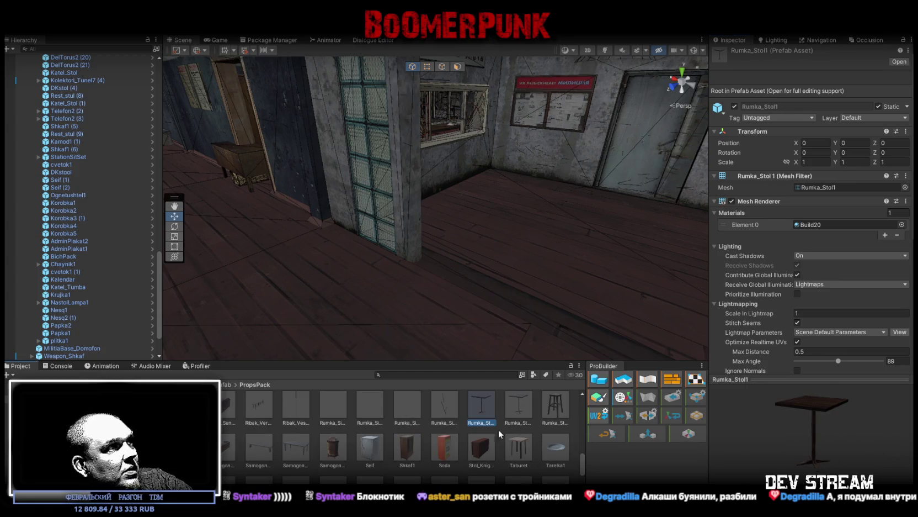
left_click(223, 450)
mouse_move(853, 431)
left_mouse_down()
mouse_move(890, 434)
mouse_move(801, 444)
left_mouse_up()
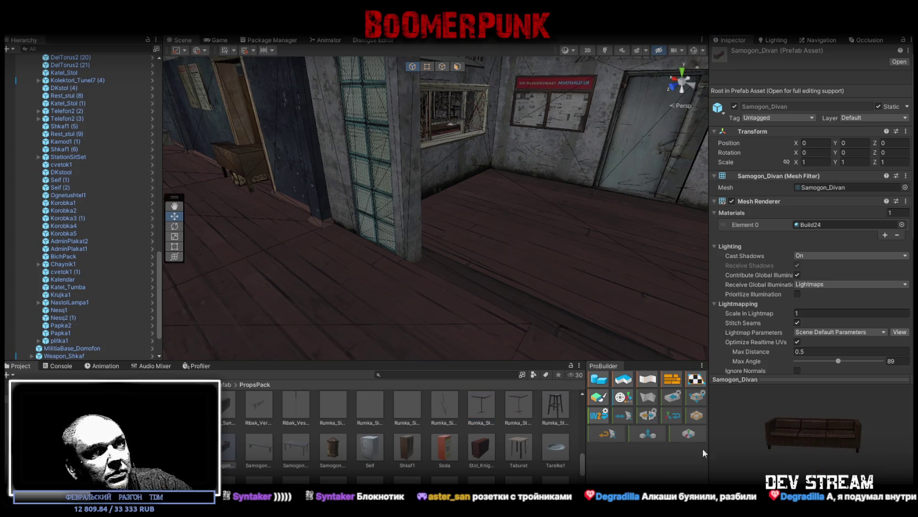
left_click(334, 448)
mouse_move(735, 448)
left_mouse_down()
mouse_move(859, 445)
mouse_move(790, 439)
left_mouse_up()
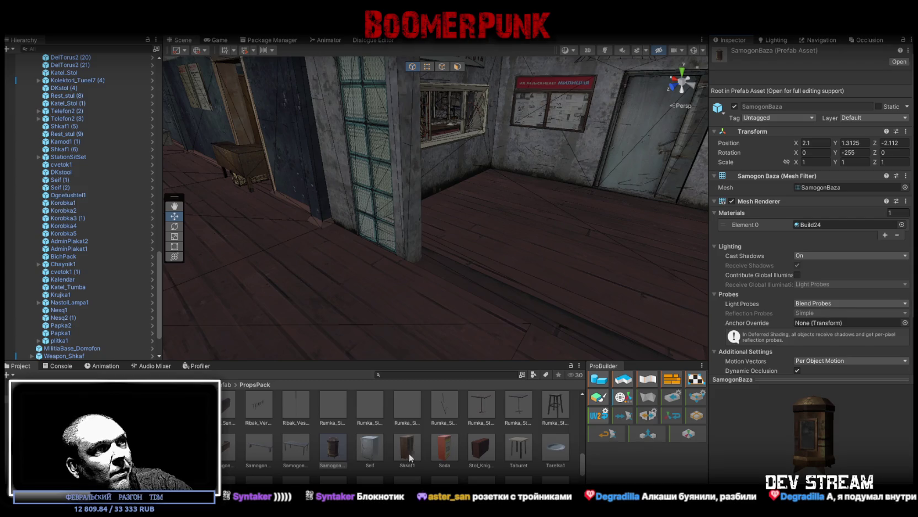
scroll(508, 444, "down", 1)
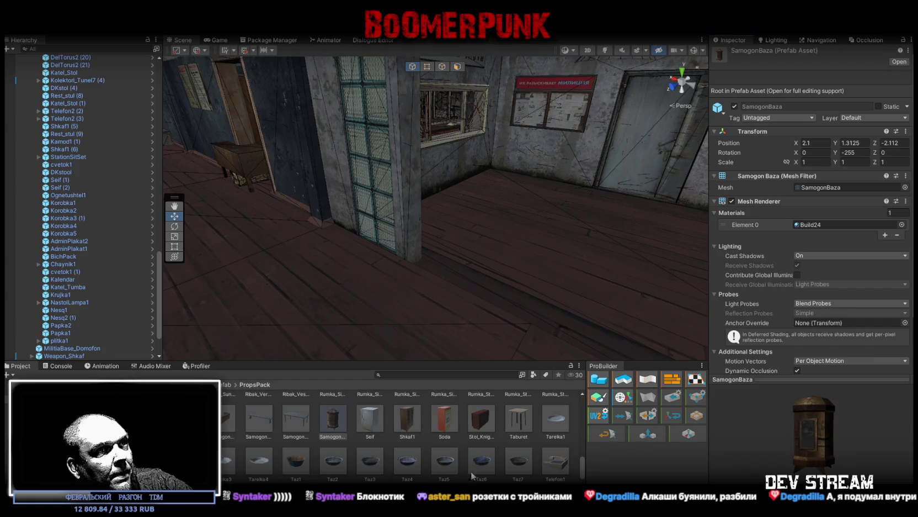
scroll(472, 473, "down", 2)
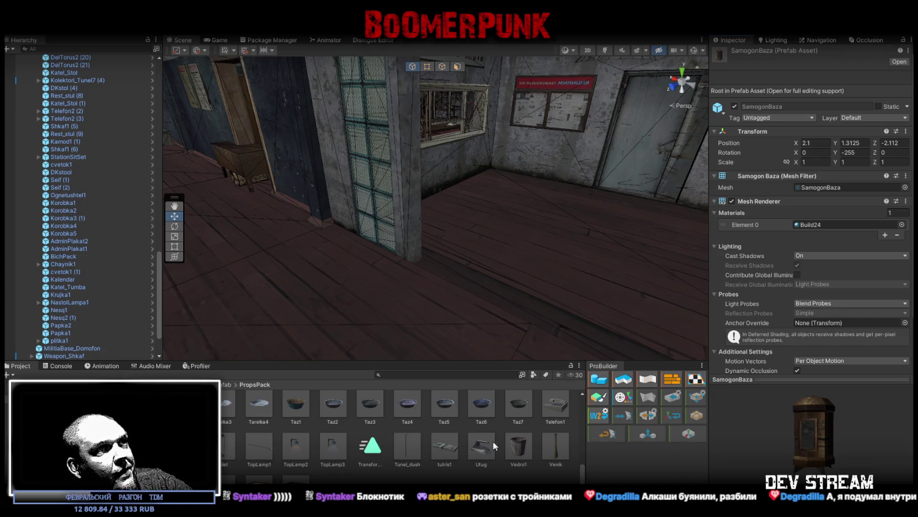
scroll(477, 450, "down", 1)
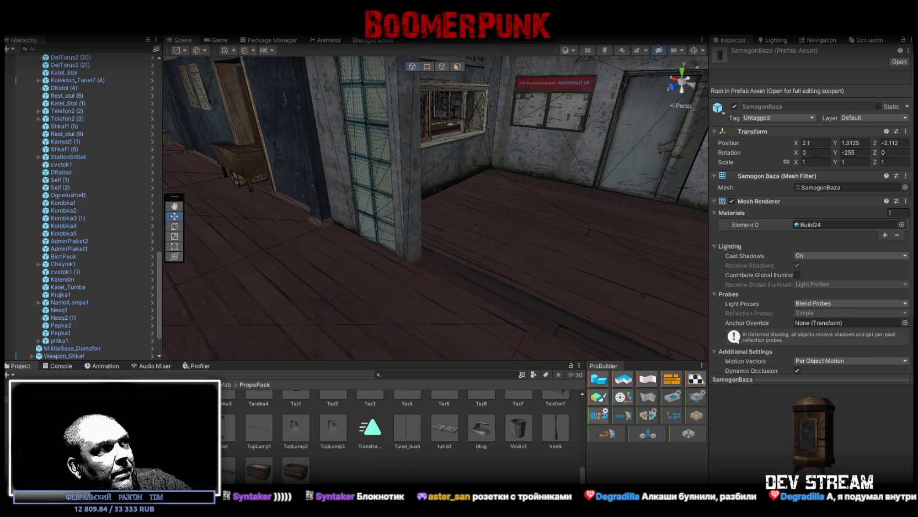
Add a VHS1 video player and the Yaschik1 and Yaschik2 crates to the level
left_click(259, 471)
left_click_drag(778, 437, 784, 419)
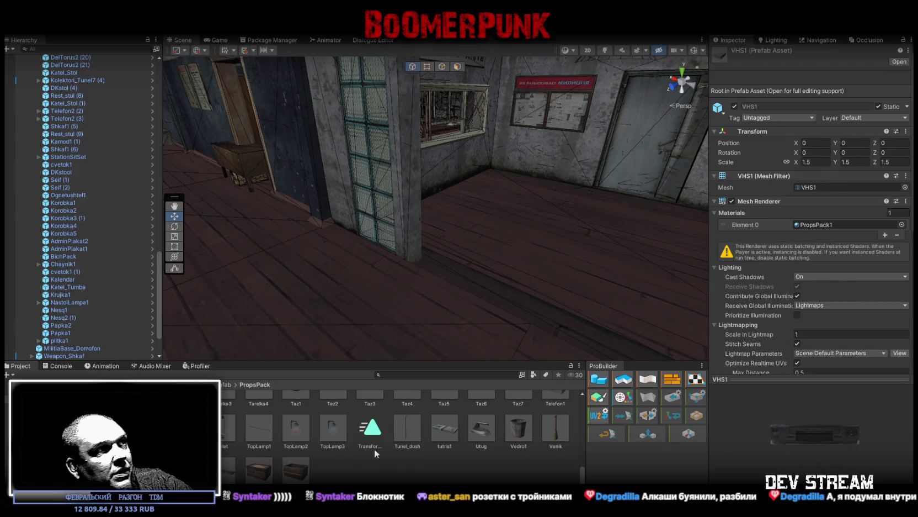
left_click_drag(259, 470, 82, 343)
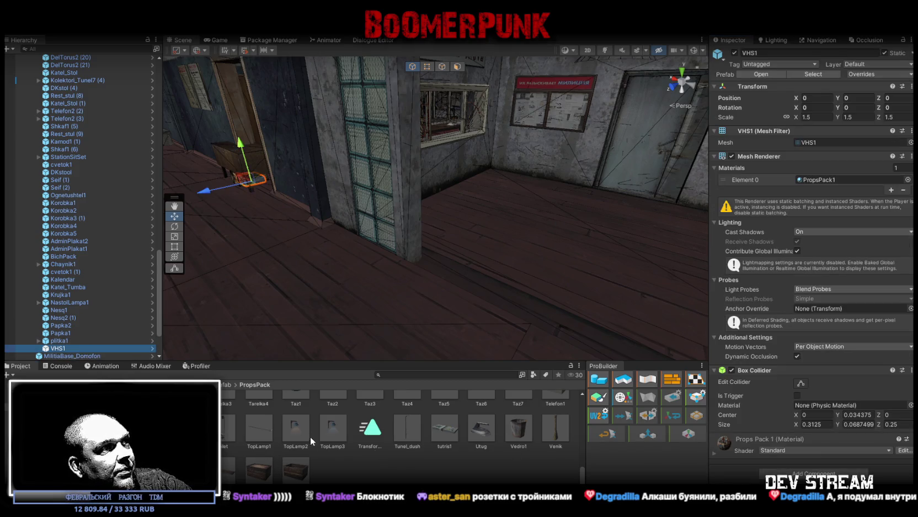
left_click(259, 471)
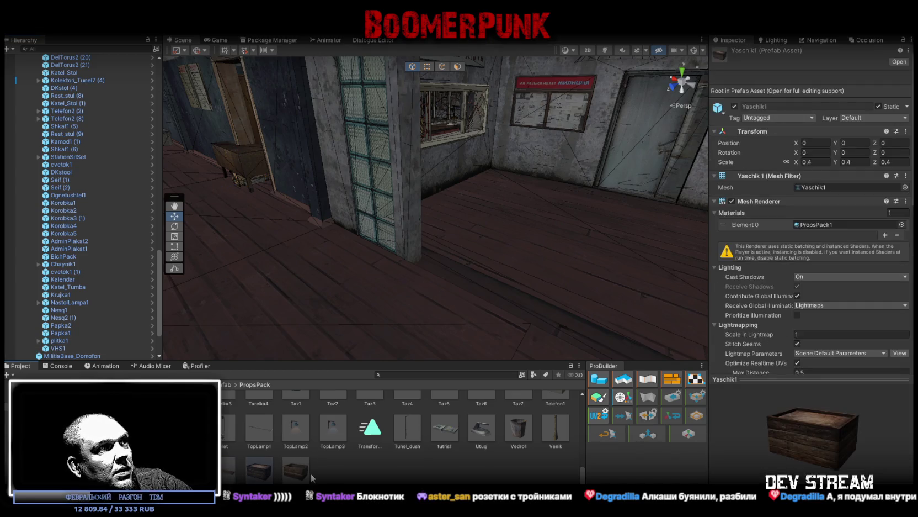
left_click_drag(257, 474, 65, 342)
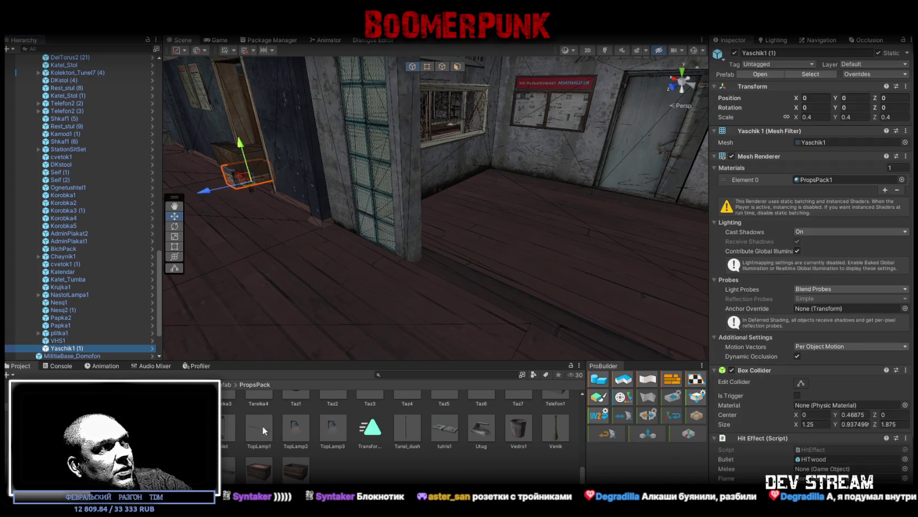
mouse_move(282, 461)
left_mouse_down()
mouse_move(85, 357)
mouse_move(79, 289)
left_mouse_up()
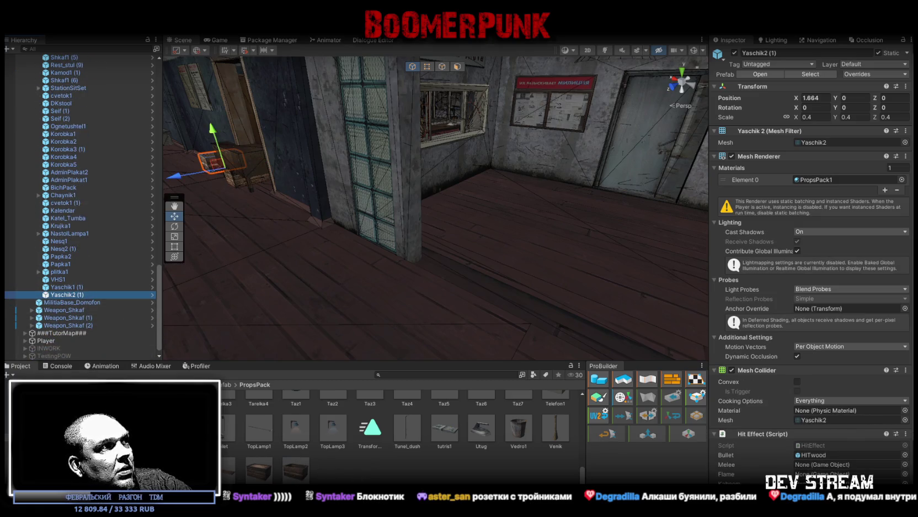
Open the DKprops prefab folder
scroll(373, 456, "up", 2)
scroll(371, 451, "down", 3)
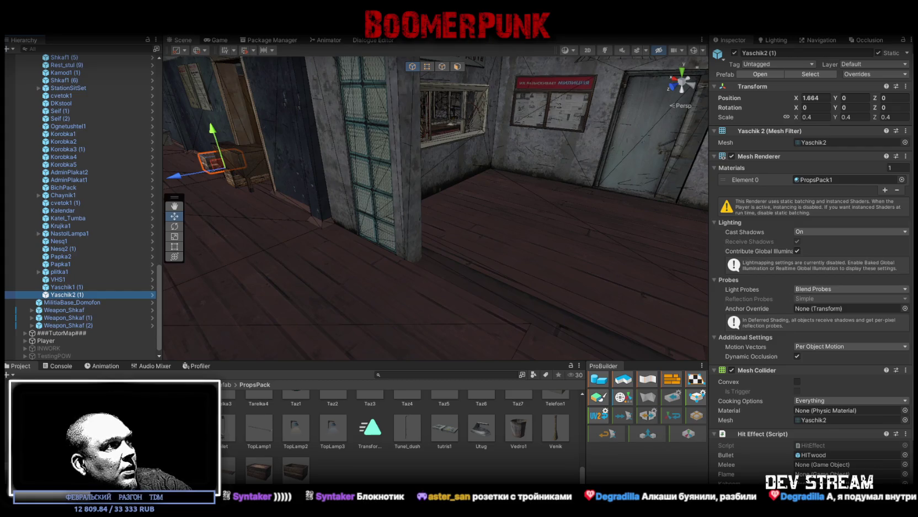
left_click(44, 419)
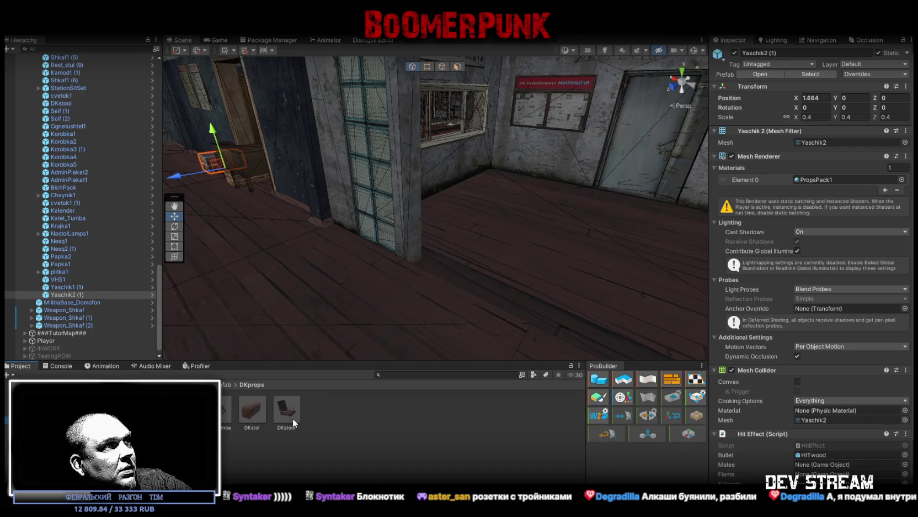
Add a DKstool stool to the level, then browse the Doma, LootItems and MapBigProps folders
mouse_move(290, 417)
left_mouse_down()
mouse_move(65, 283)
mouse_move(66, 299)
left_mouse_up()
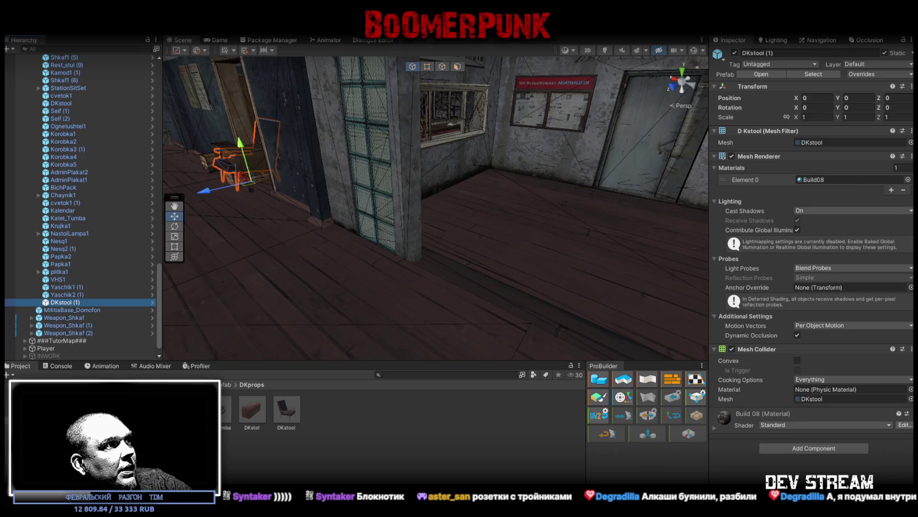
left_click(66, 414)
left_click(66, 436)
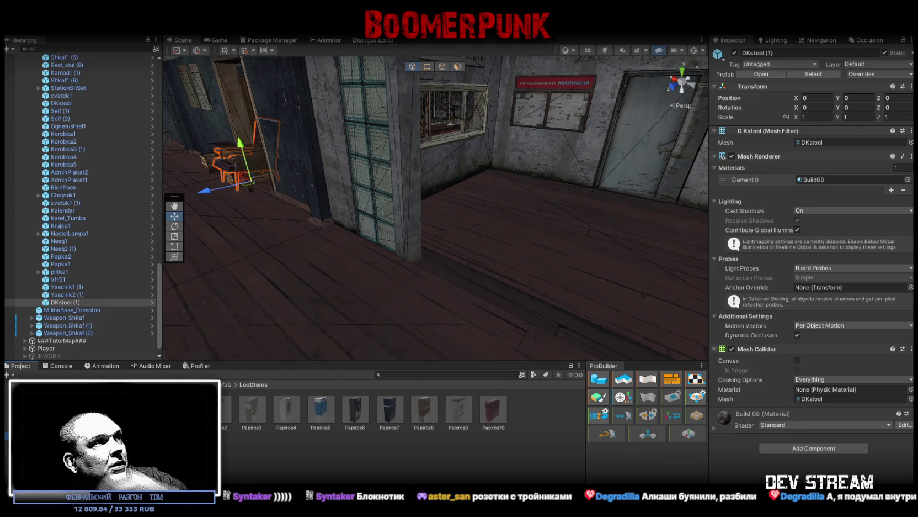
left_click(66, 444)
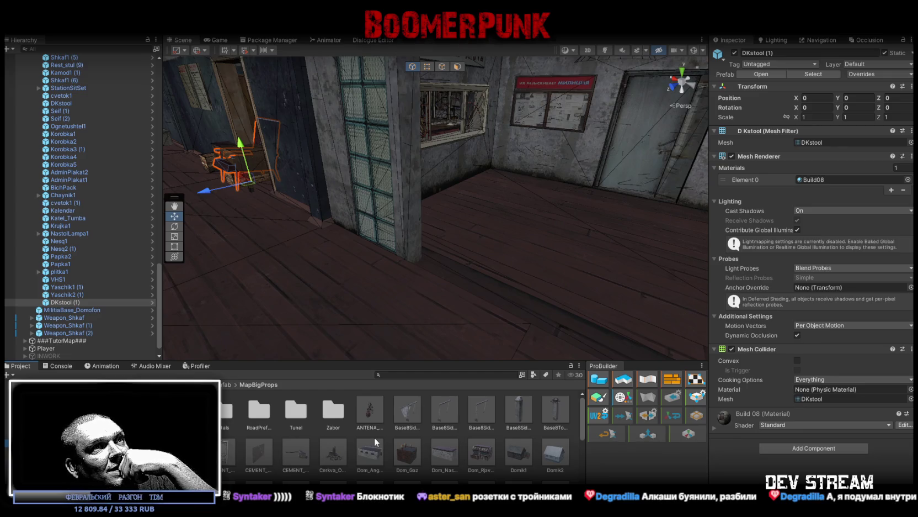
Preview the Cerkva_Old_Snow and Tunel_Enter_Car prefabs in MapBigProps
scroll(374, 437, "down", 1)
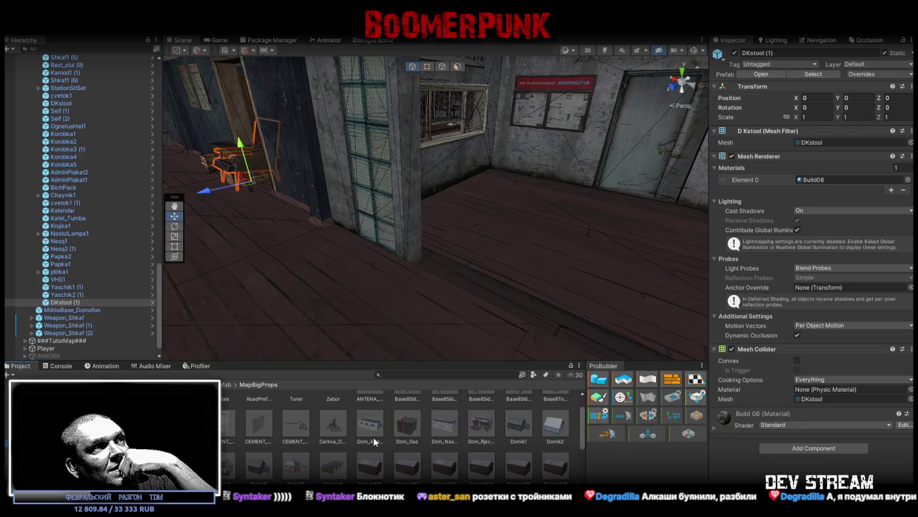
left_click(326, 421)
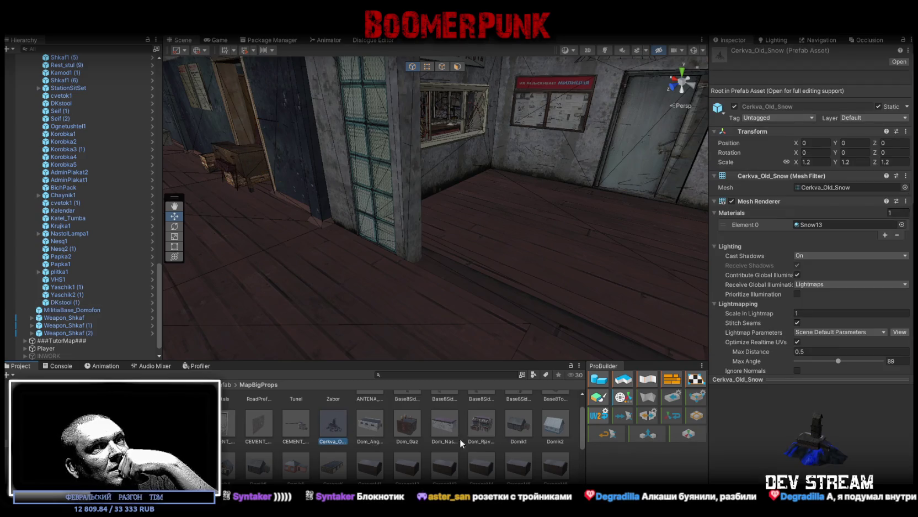
scroll(411, 448, "down", 2)
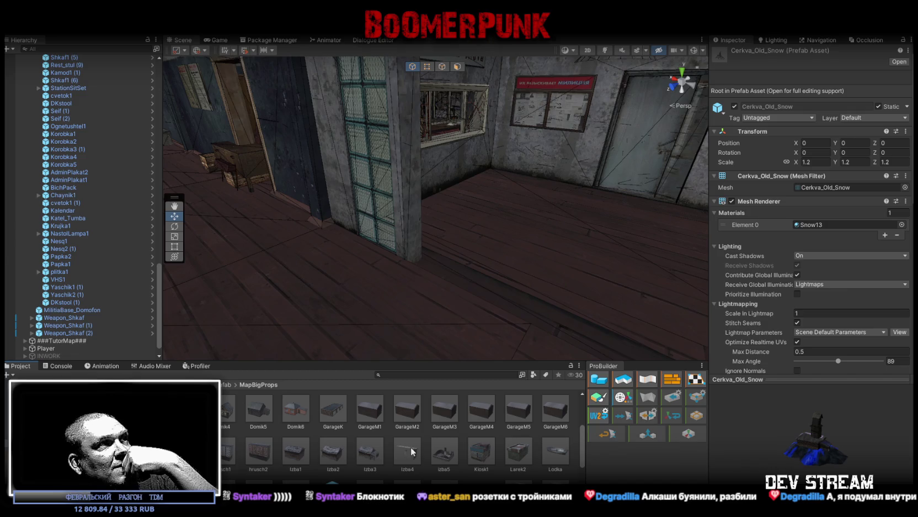
scroll(411, 447, "down", 1)
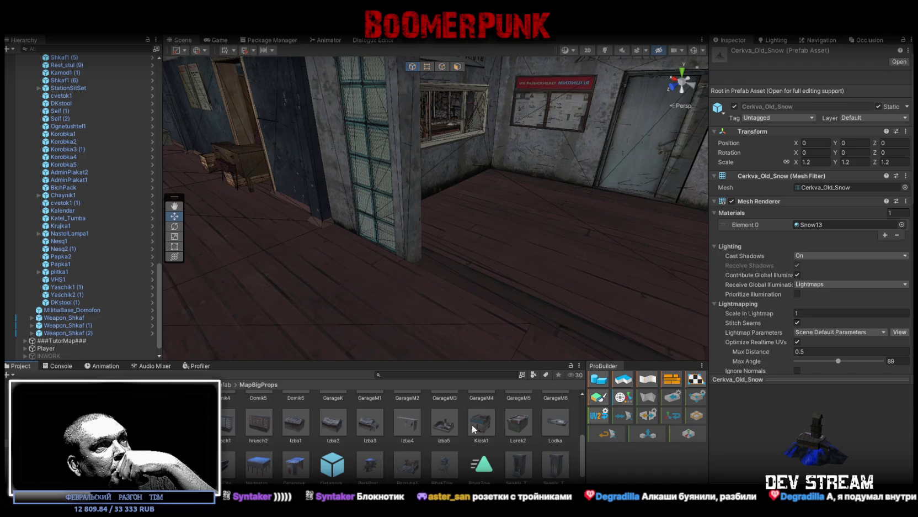
scroll(469, 424, "down", 1)
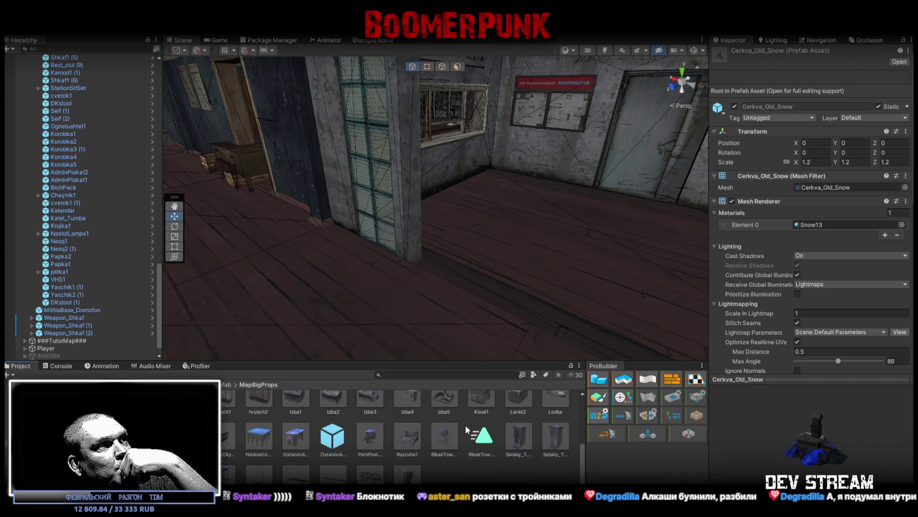
scroll(356, 456, "down", 1)
left_click(297, 479)
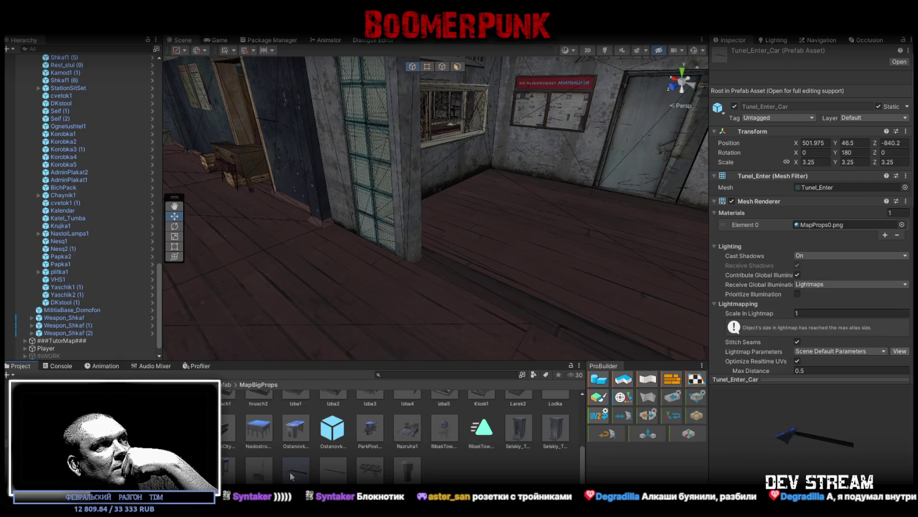
mouse_move(818, 436)
left_mouse_down()
mouse_move(717, 421)
mouse_move(754, 381)
mouse_move(891, 442)
mouse_move(798, 448)
left_mouse_up()
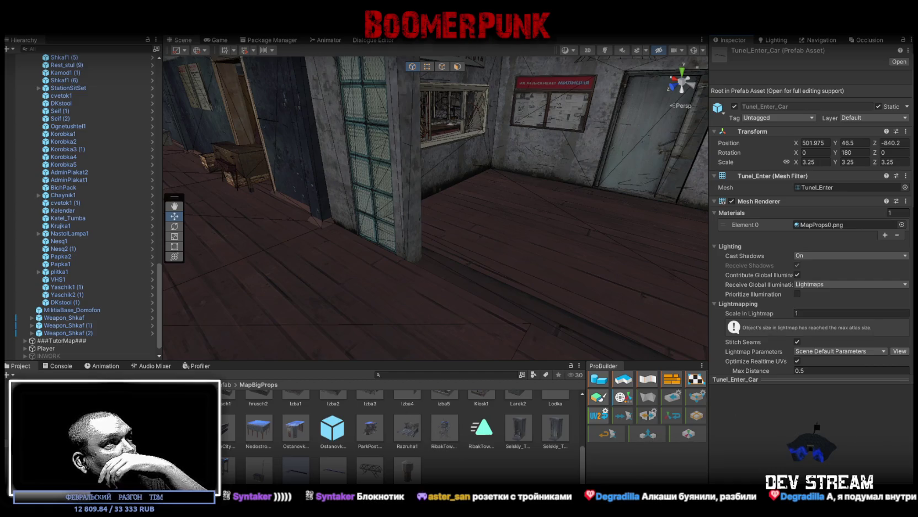
Look through the MedProps, MenuAnim, Vsyakoe, UlbuffPrefabs and QuestInfoPrefabs folders, then return to PropsPack
left_click(6, 448)
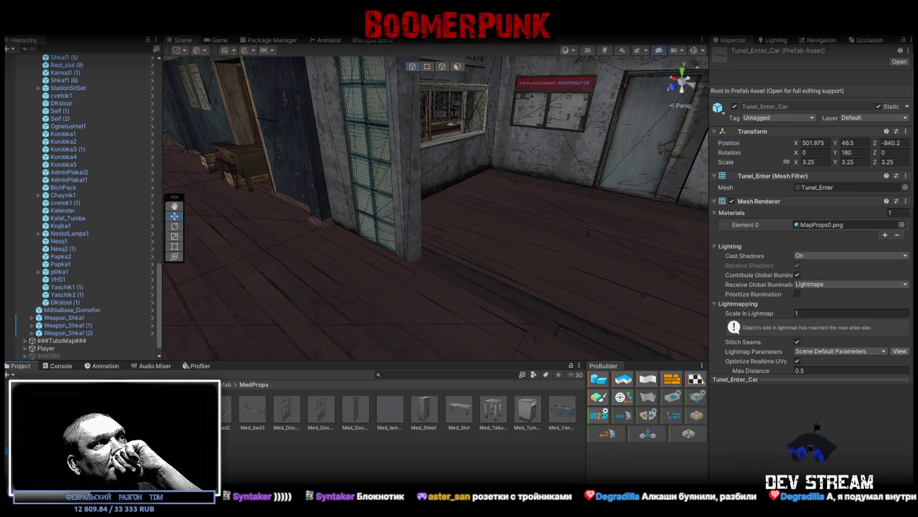
left_click(44, 458)
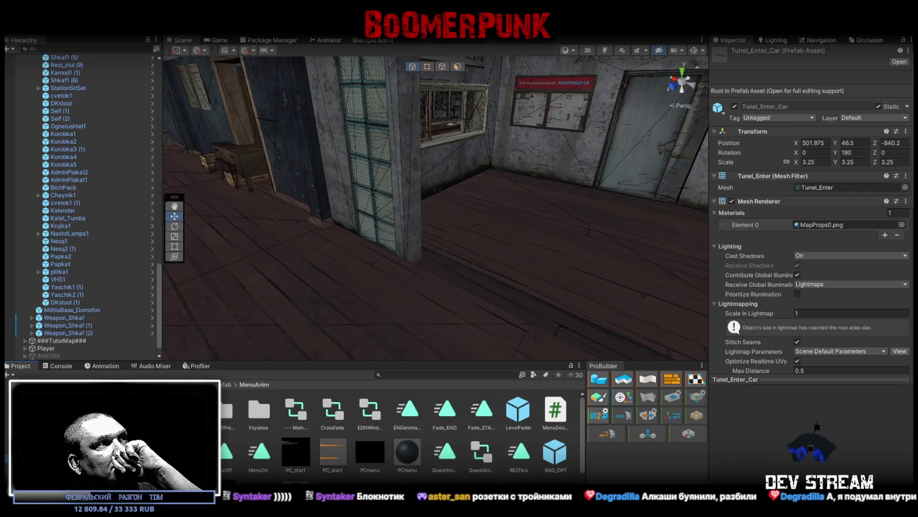
left_click(50, 466)
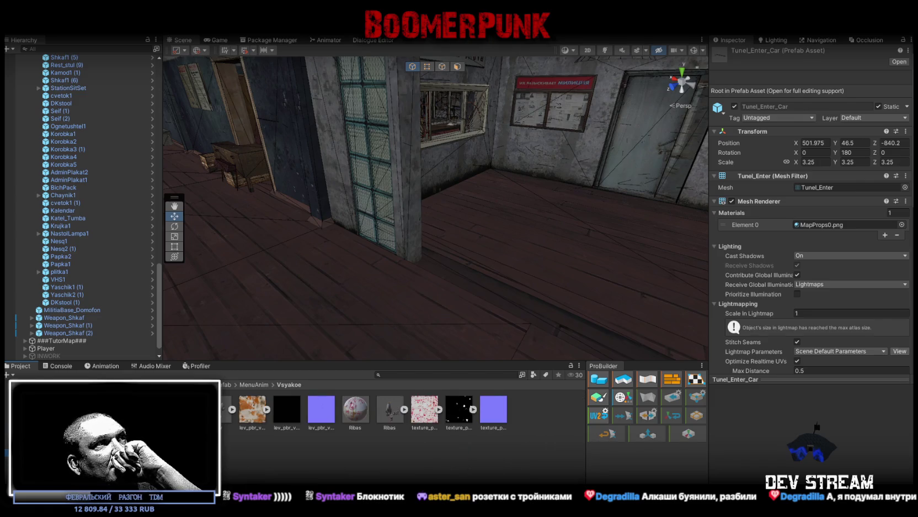
left_click(49, 458)
left_click(50, 437)
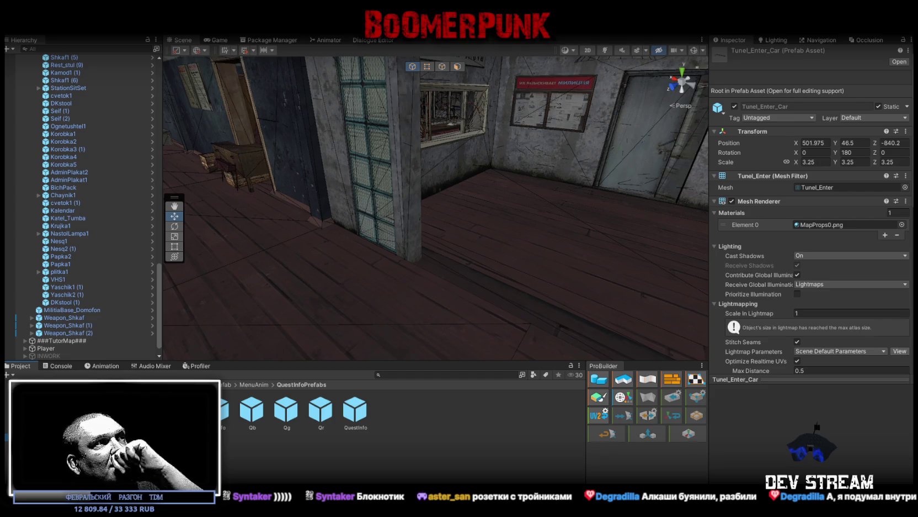
left_click(50, 475)
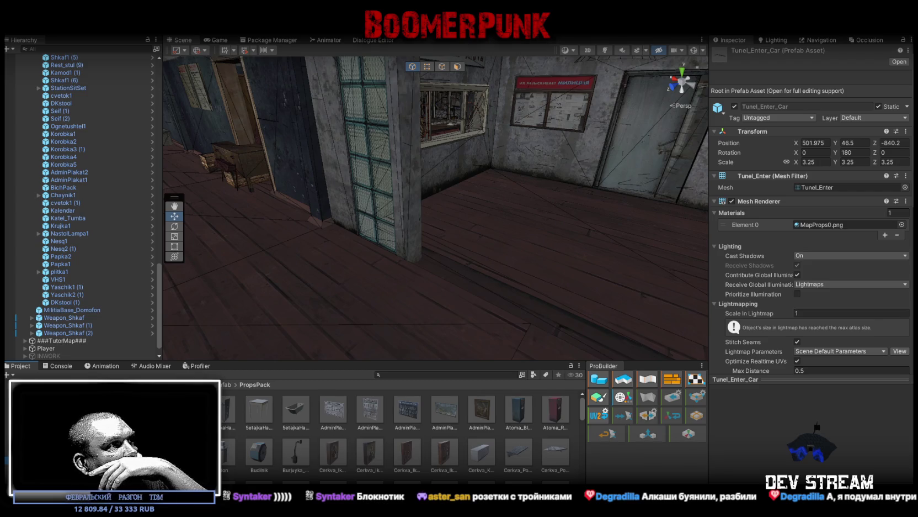
Step through the Muraly, RADIO_STENA, RestProps, TalkWorld and TDMParticles folders down to UseItems
left_click(55, 468)
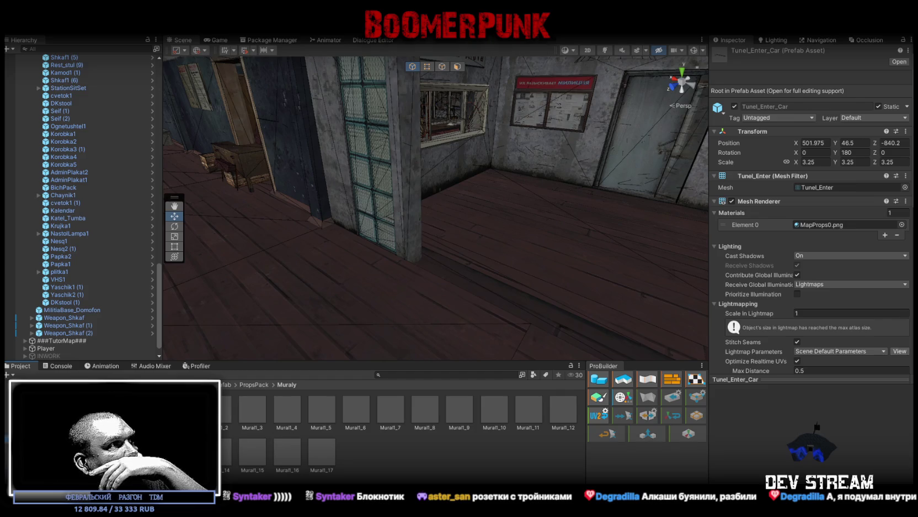
left_click(55, 476)
left_click(33, 425)
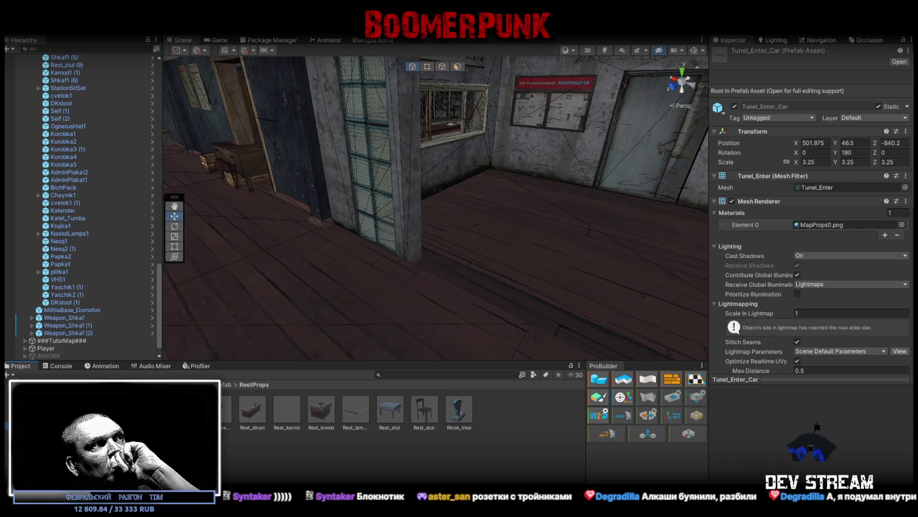
left_click(39, 441)
left_click(39, 450)
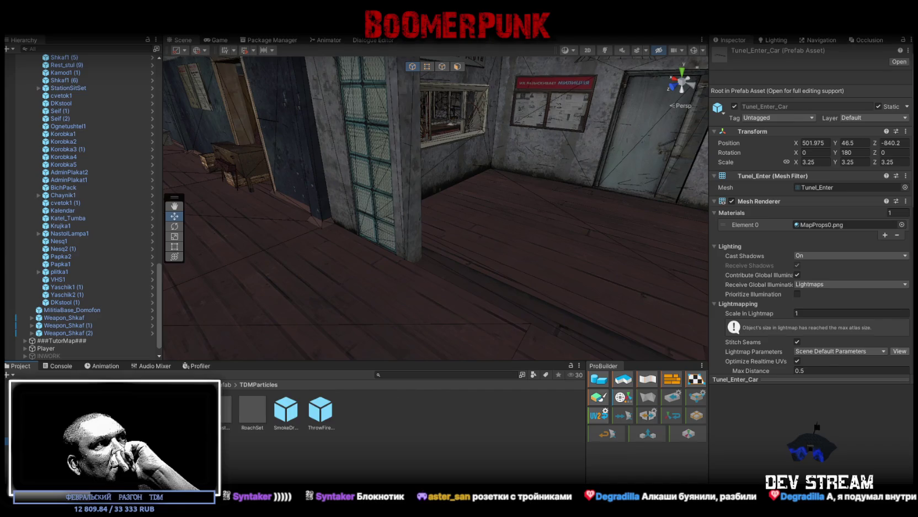
key("Down")
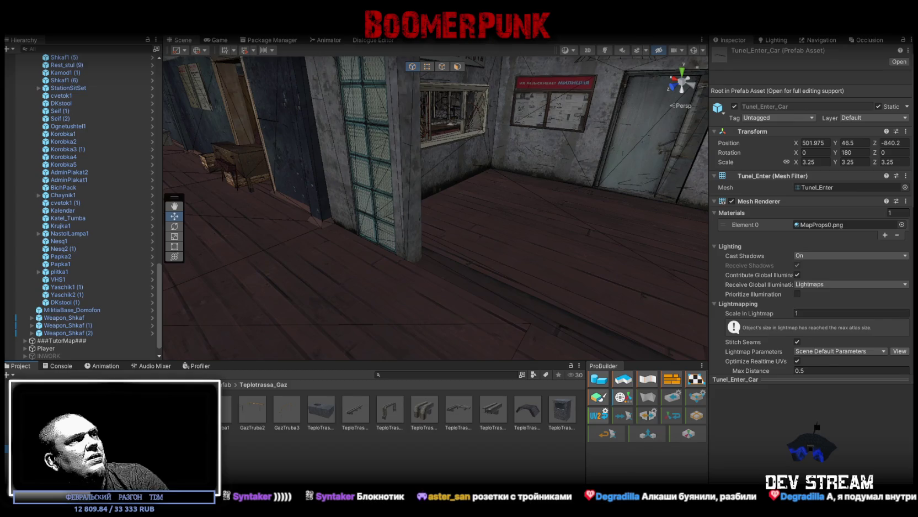
key("Down")
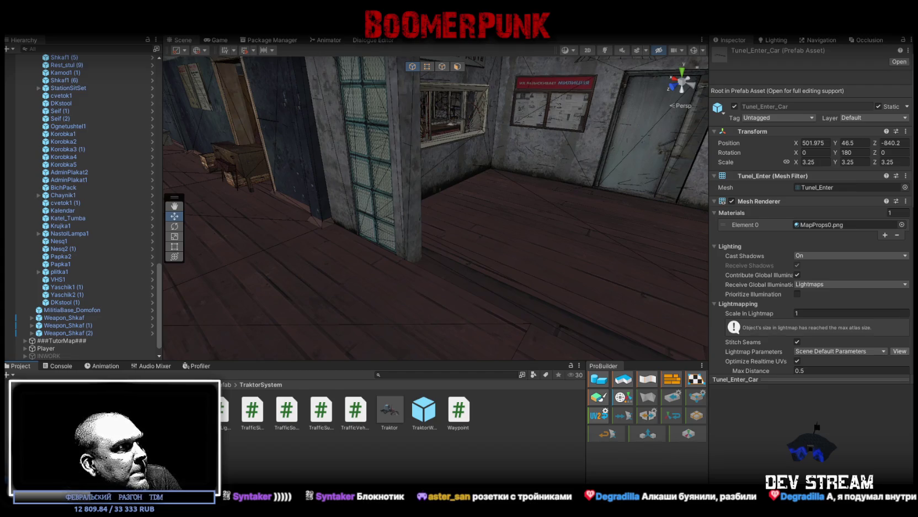
key("Down")
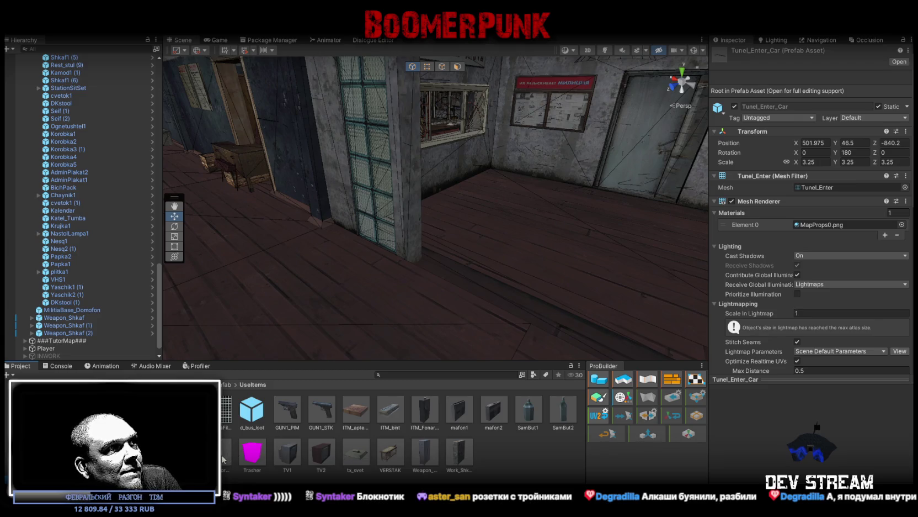
Drag the TV2 television and mafon1 tape recorder from UseItems into the TutorProps group
mouse_move(324, 461)
left_mouse_down()
mouse_move(275, 298)
mouse_move(287, 256)
mouse_move(264, 235)
mouse_move(118, 305)
mouse_move(87, 305)
left_mouse_up()
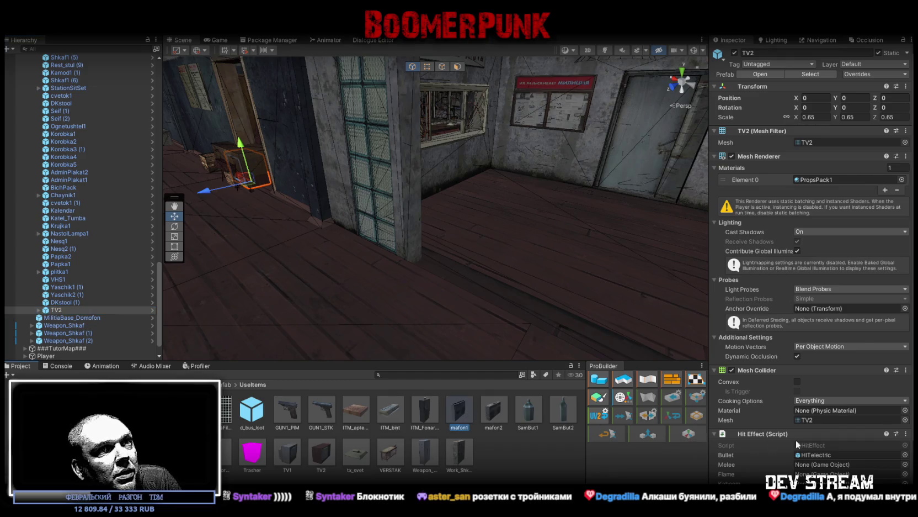
left_click(561, 387)
mouse_move(473, 408)
left_mouse_down()
mouse_move(271, 320)
mouse_move(79, 312)
left_mouse_up()
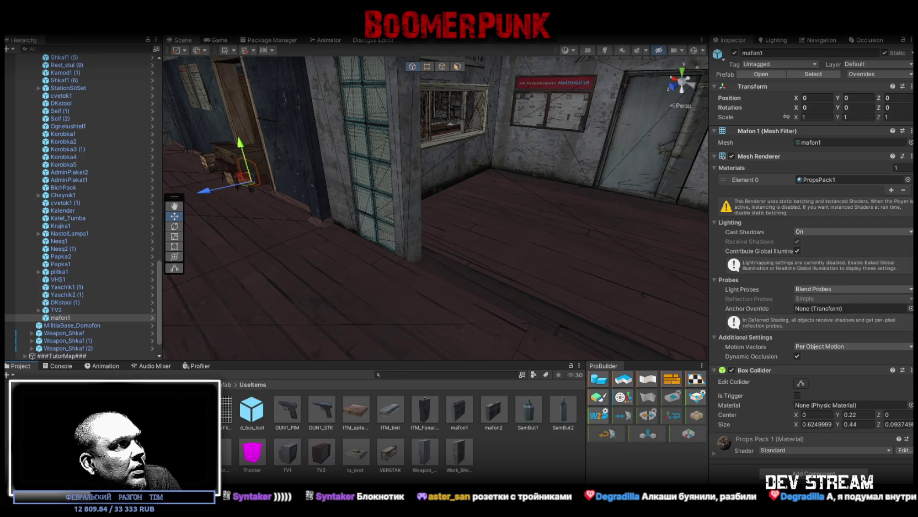
left_click(225, 384)
scroll(356, 456, "down", 2)
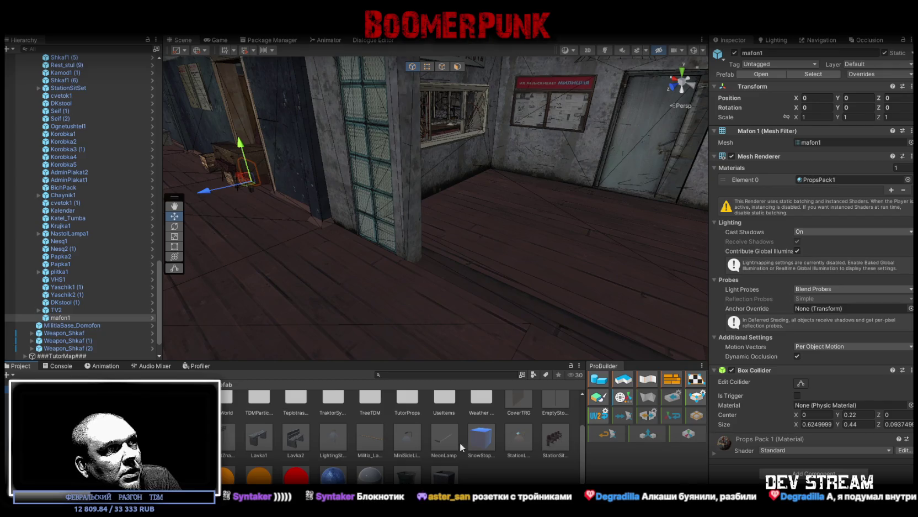
Preview the Trasher_fire bin from side and front, then select all 30 props from cvetok1 to mafon1
scroll(243, 433, "up", 2)
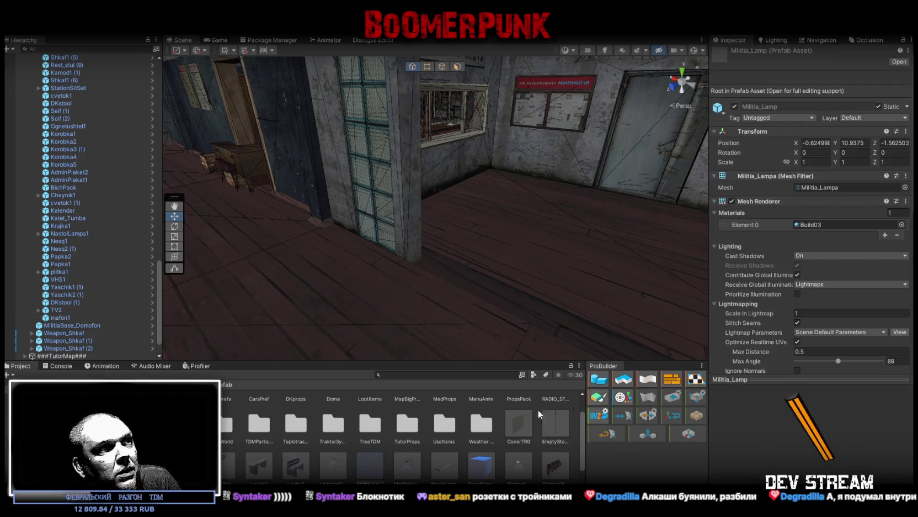
scroll(456, 438, "down", 1)
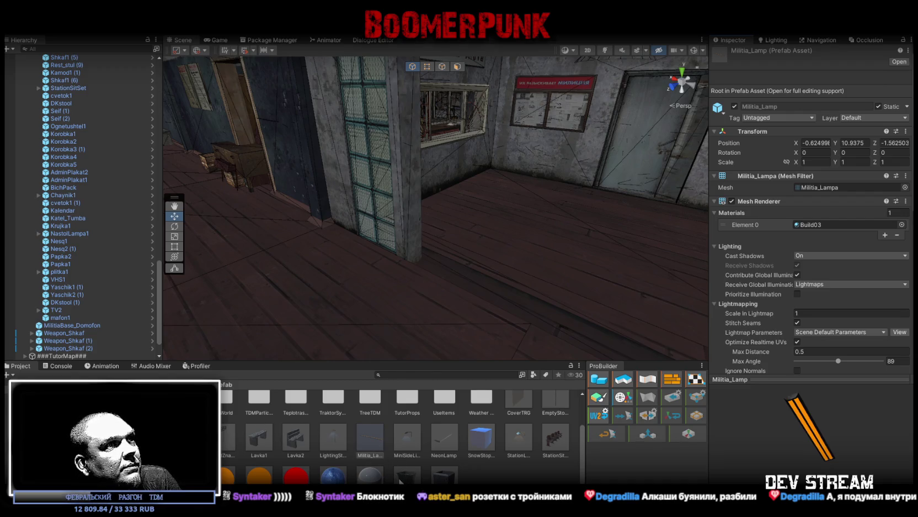
left_click(406, 478)
mouse_move(813, 454)
left_mouse_down()
mouse_move(759, 463)
mouse_move(691, 445)
left_mouse_up()
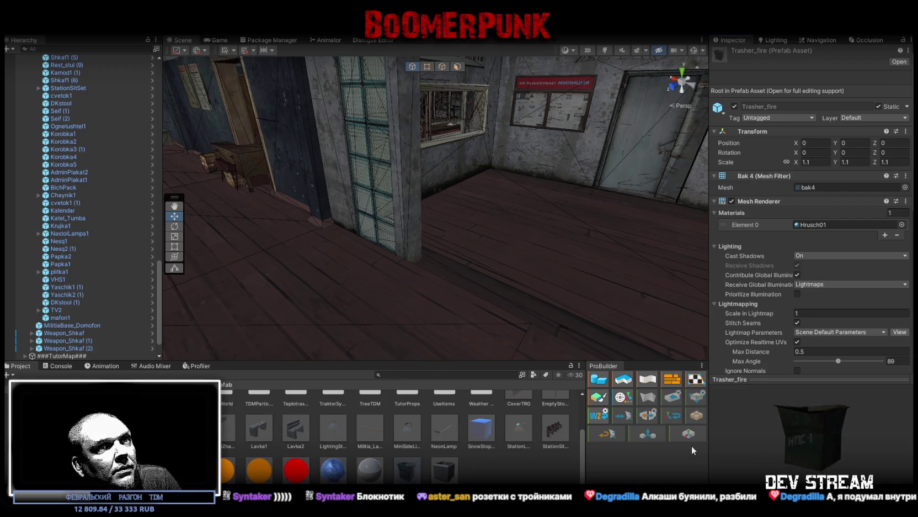
mouse_move(790, 413)
left_mouse_down()
mouse_move(837, 432)
mouse_move(829, 436)
left_mouse_up()
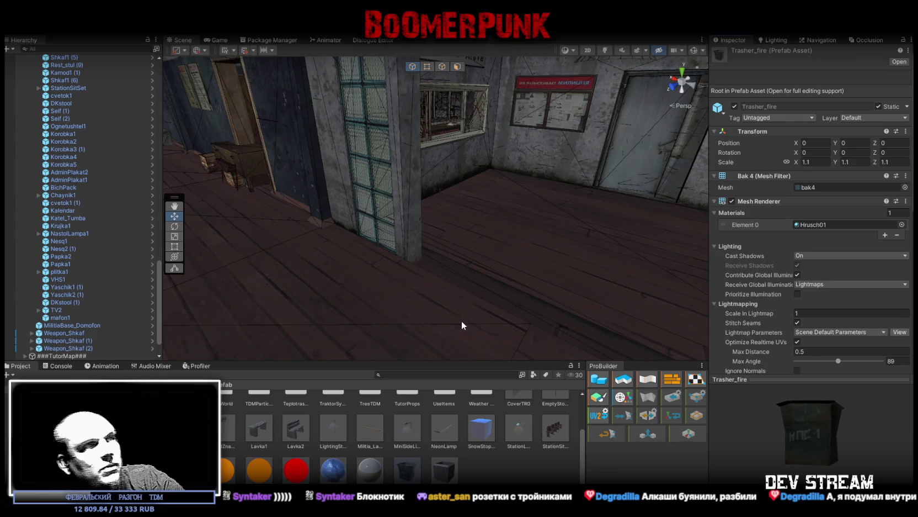
left_click(54, 318)
left_click(66, 99, "shift")
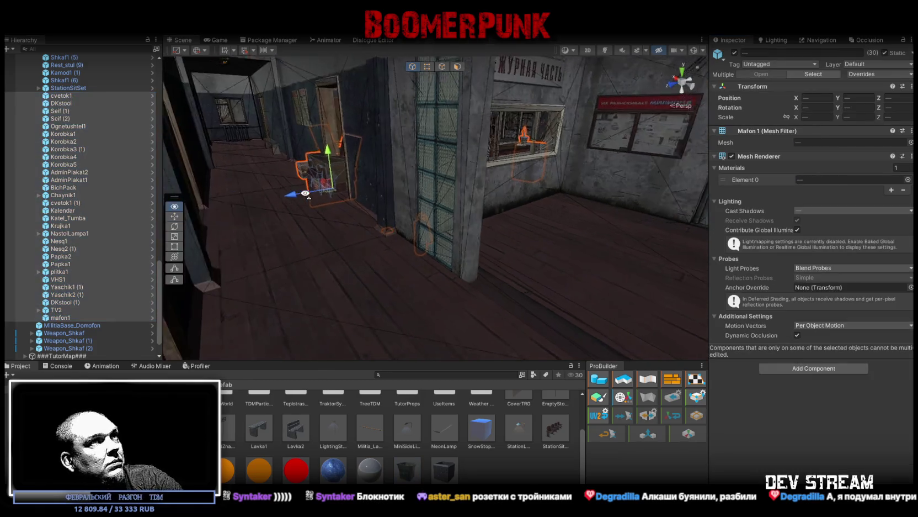
Browse the Seif (1), Ognetushtel1 and Korobka1 props and orbit toward the Shkaf1 (2) cabinet
left_click(67, 99)
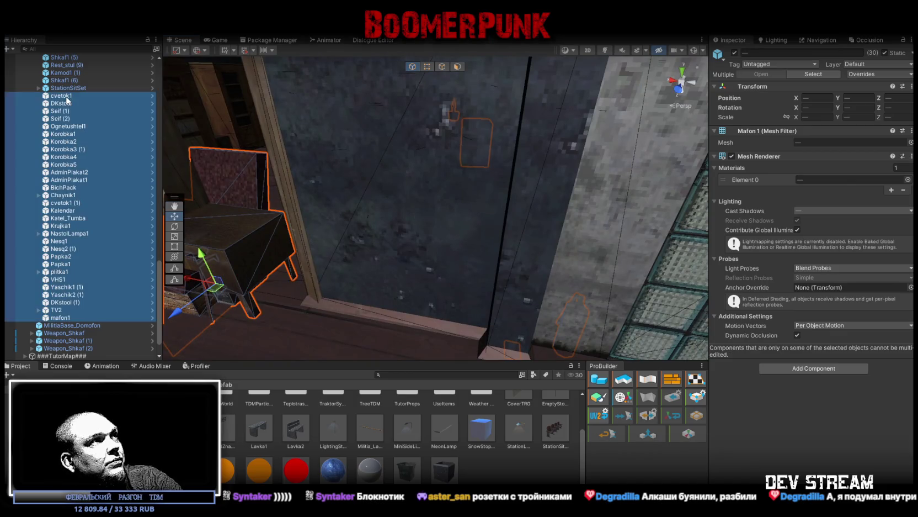
double_click(61, 118)
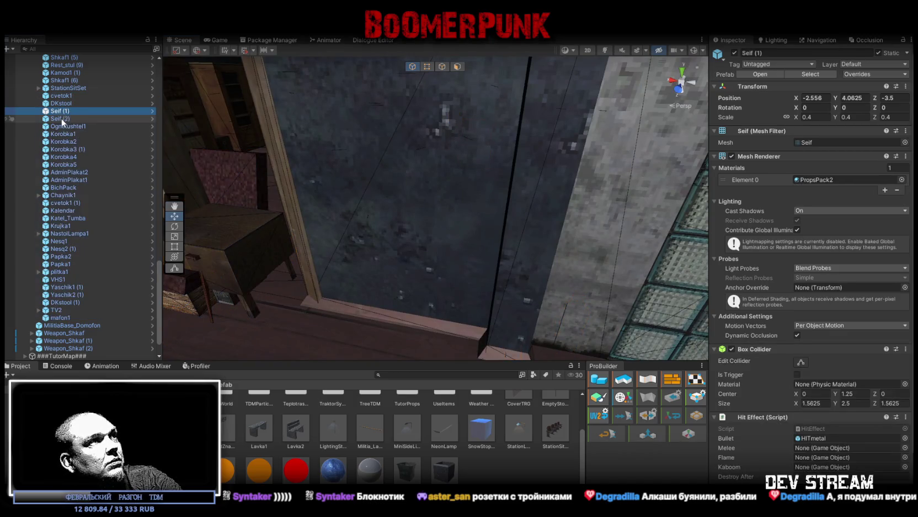
left_click(67, 127)
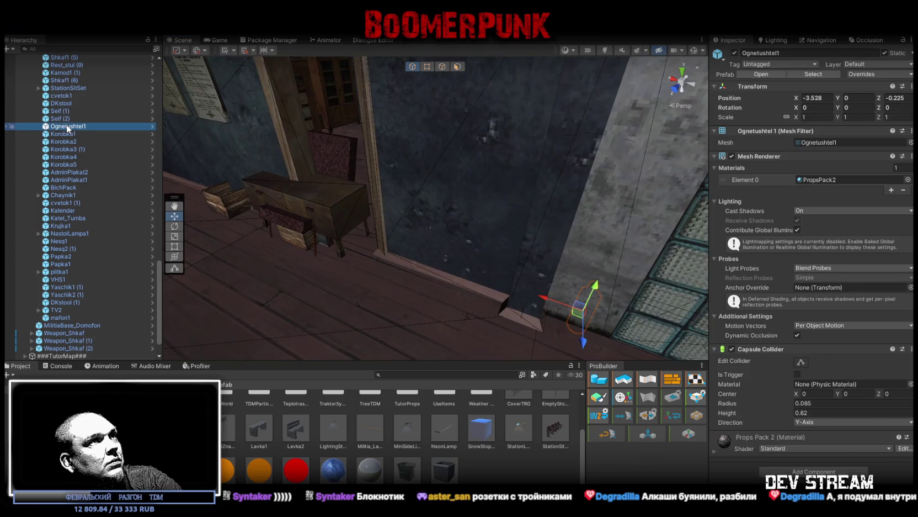
left_click(70, 134)
mouse_move(386, 232)
left_mouse_down()
mouse_move(414, 248)
mouse_move(406, 240)
left_mouse_up()
mouse_move(441, 209)
left_mouse_down()
mouse_move(469, 200)
mouse_move(420, 195)
mouse_move(588, 184)
mouse_move(696, 134)
mouse_move(114, 174)
mouse_move(481, 117)
mouse_move(470, 158)
mouse_move(488, 157)
mouse_move(228, 188)
mouse_move(160, 207)
mouse_move(462, 198)
left_mouse_up()
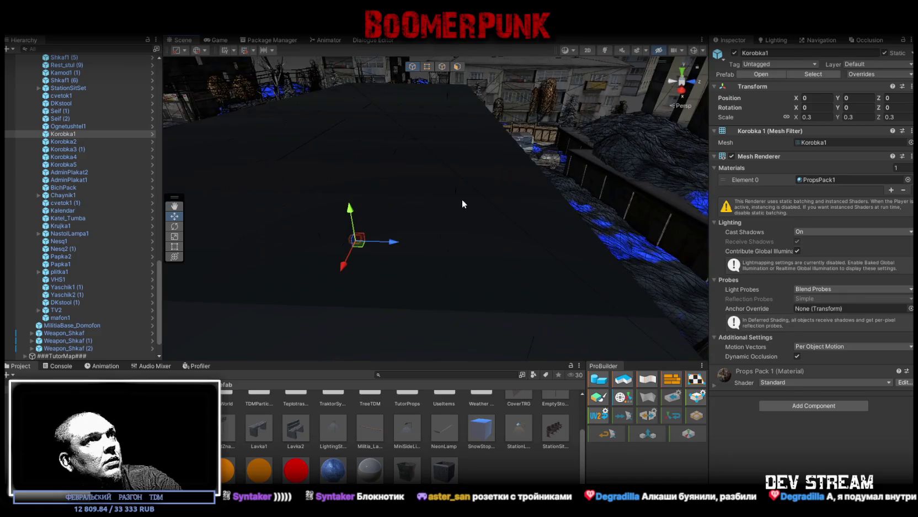
left_click(468, 189)
left_click(463, 188)
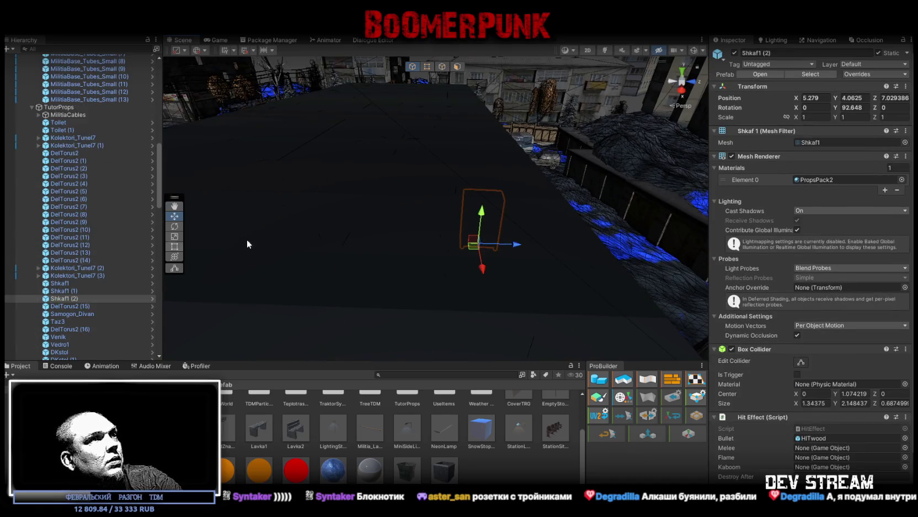
Hide the MilitiaBase_Outside roof so the station interior is visible
left_click(403, 215)
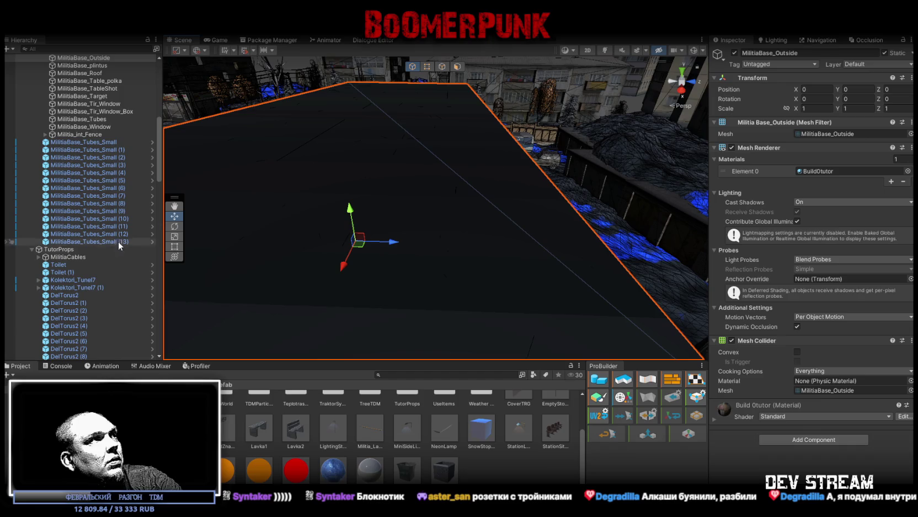
scroll(115, 247, "up", 2)
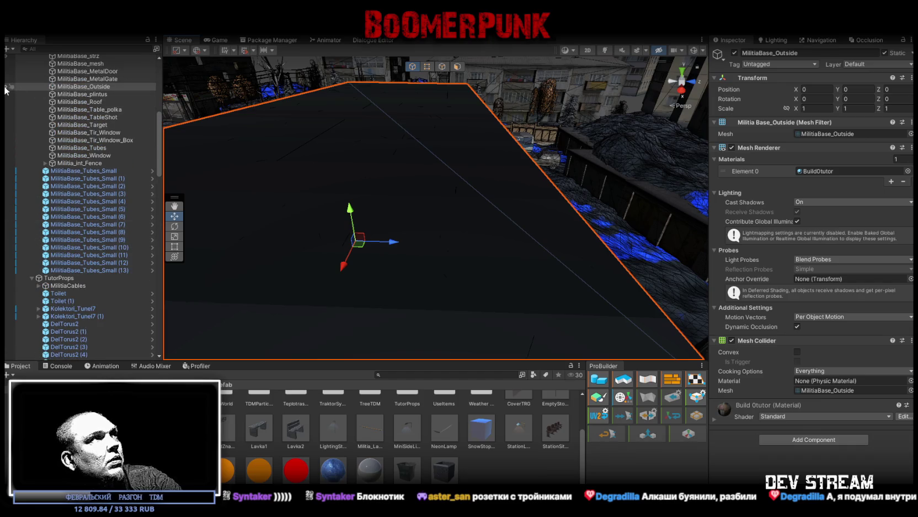
left_click(6, 87)
mouse_move(367, 208)
left_mouse_down()
mouse_move(537, 230)
mouse_move(549, 252)
mouse_move(540, 250)
mouse_move(508, 310)
left_mouse_up()
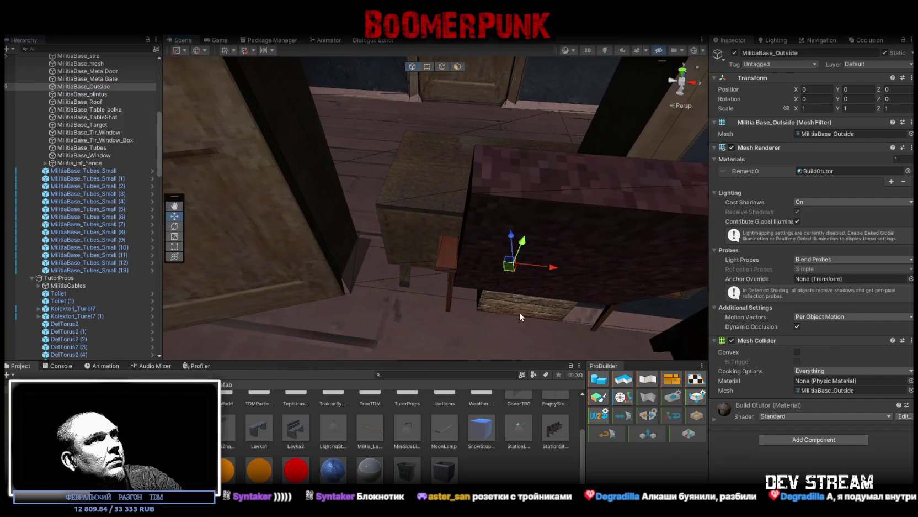
Inspect the Yaschik1 (1) crate and the Ognetushtel1 fire extinguisher up close
left_click(491, 294)
scroll(68, 225, "down", 3)
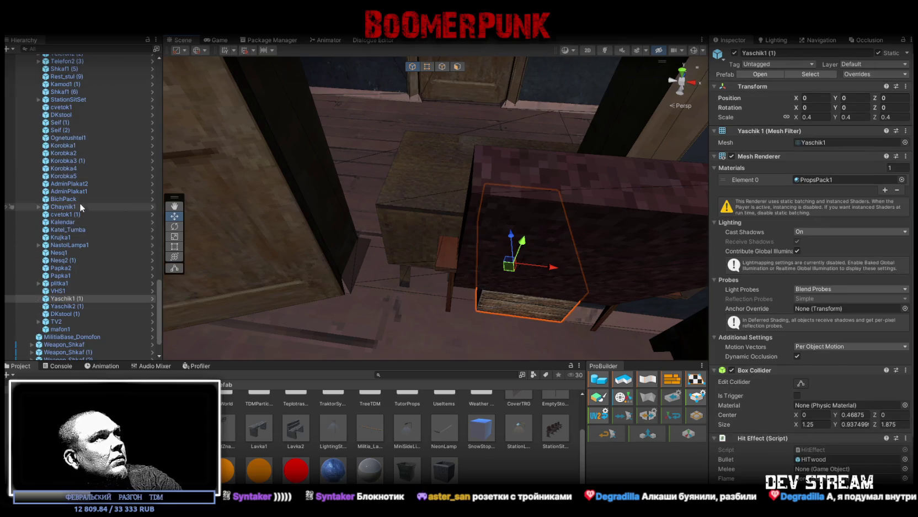
left_click(66, 138)
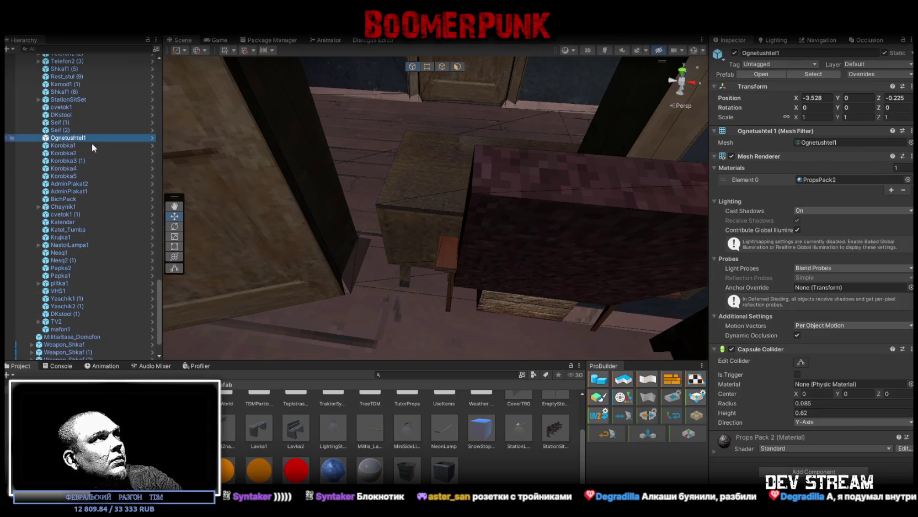
key("f")
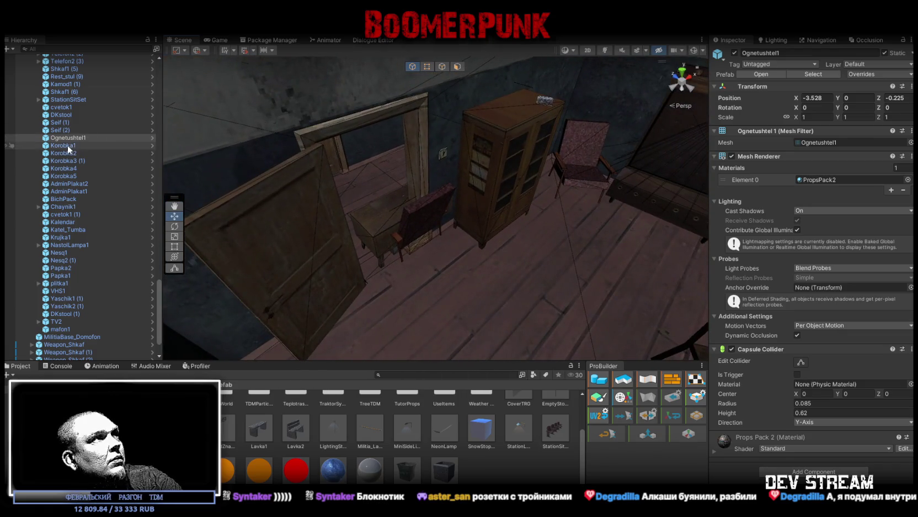
key("f")
mouse_move(298, 199)
left_mouse_down()
mouse_move(330, 195)
mouse_move(324, 256)
mouse_move(371, 232)
mouse_move(353, 221)
left_mouse_up()
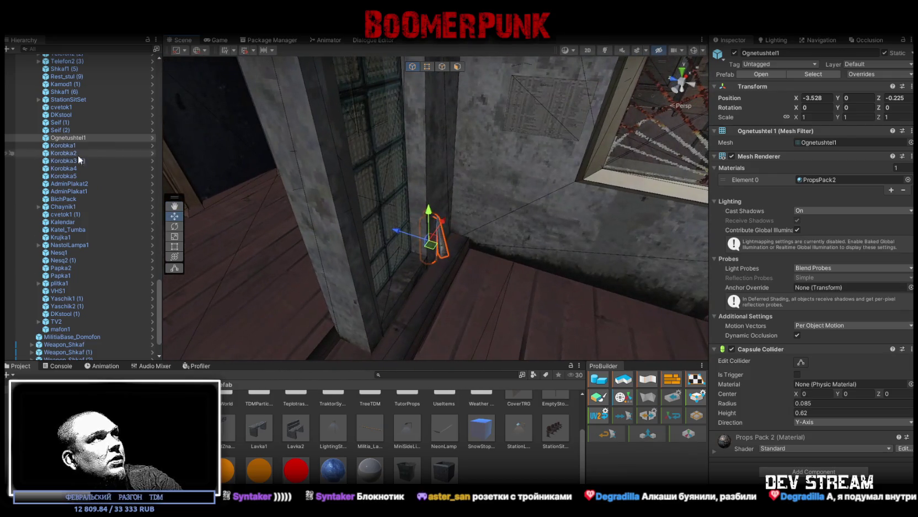
left_click(63, 168)
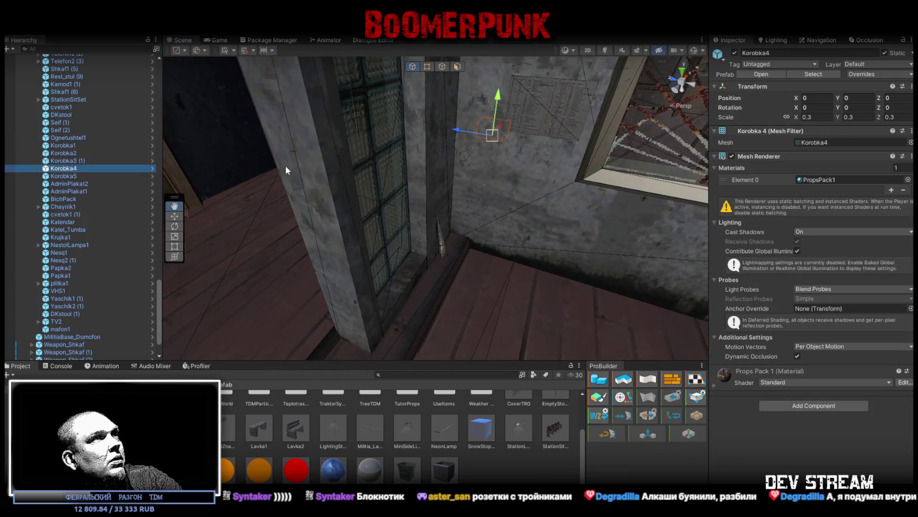
left_click(71, 138)
key("f")
mouse_move(410, 242)
left_mouse_down()
mouse_move(469, 250)
mouse_move(528, 226)
mouse_move(463, 213)
mouse_move(412, 218)
mouse_move(493, 257)
mouse_move(322, 267)
mouse_move(388, 231)
mouse_move(373, 234)
left_mouse_up()
Move the Korobka1 box to a new spot on the room floor
left_click(77, 145)
mouse_move(456, 196)
left_mouse_down()
mouse_move(305, 242)
mouse_move(444, 257)
mouse_move(61, 234)
mouse_move(46, 253)
mouse_move(304, 260)
mouse_move(244, 287)
mouse_move(129, 285)
mouse_move(511, 286)
mouse_move(359, 176)
mouse_move(368, 165)
mouse_move(298, 172)
mouse_move(127, 156)
mouse_move(627, 199)
left_mouse_up()
mouse_move(596, 165)
left_mouse_down()
mouse_move(321, 213)
mouse_move(394, 241)
left_mouse_up()
Turn Korobka1 and settle it on the floor beside the office desk
key("e")
key("f")
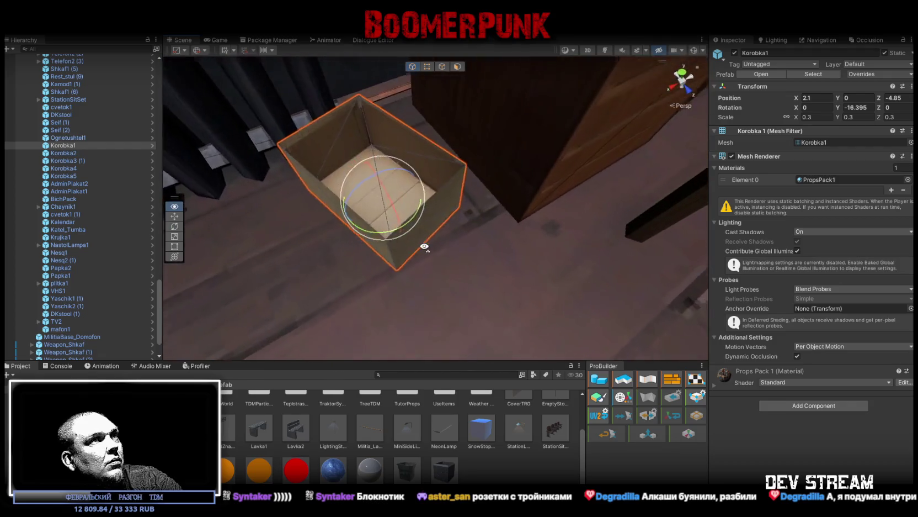
key("w")
mouse_move(482, 266)
left_mouse_down()
mouse_move(471, 197)
mouse_move(452, 188)
mouse_move(425, 204)
left_mouse_up()
left_click(423, 203)
left_click(418, 196)
mouse_move(433, 213)
left_mouse_down()
mouse_move(464, 240)
mouse_move(482, 307)
mouse_move(421, 243)
mouse_move(402, 241)
mouse_move(423, 258)
mouse_move(287, 163)
mouse_move(354, 218)
left_mouse_up()
mouse_move(536, 199)
left_mouse_down()
mouse_move(502, 207)
mouse_move(385, 183)
mouse_move(343, 237)
mouse_move(318, 221)
mouse_move(359, 241)
mouse_move(465, 247)
left_mouse_up()
key("f")
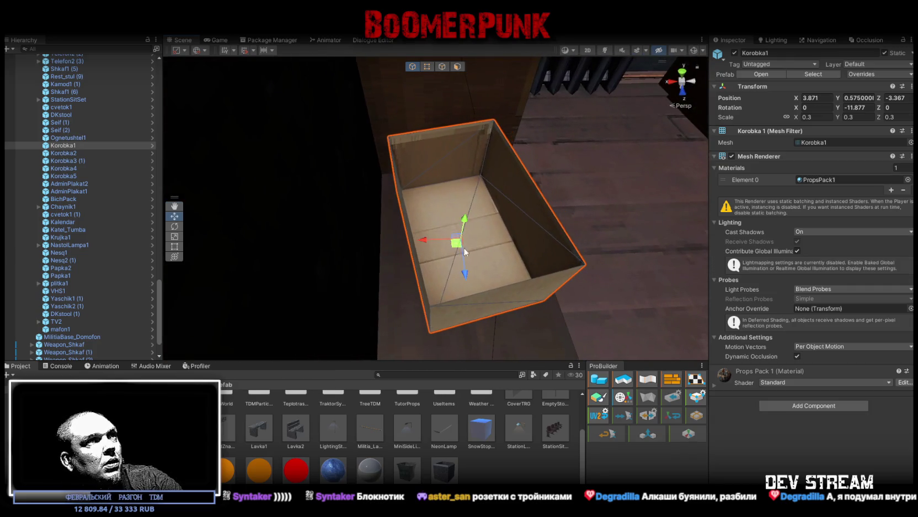
Move Korobka2 next to the steps and turn it about 55 degrees
left_click(72, 153)
key("f")
mouse_move(553, 211)
left_mouse_down()
mouse_move(574, 203)
mouse_move(543, 238)
mouse_move(386, 217)
mouse_move(449, 254)
mouse_move(434, 218)
mouse_move(351, 227)
mouse_move(377, 250)
mouse_move(455, 267)
mouse_move(639, 147)
left_mouse_up()
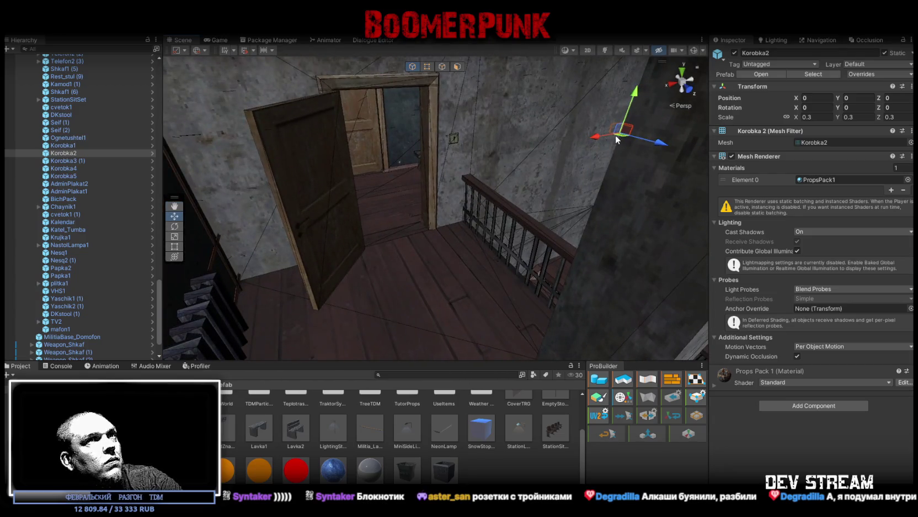
left_click_drag(409, 224, 232, 265)
key("f")
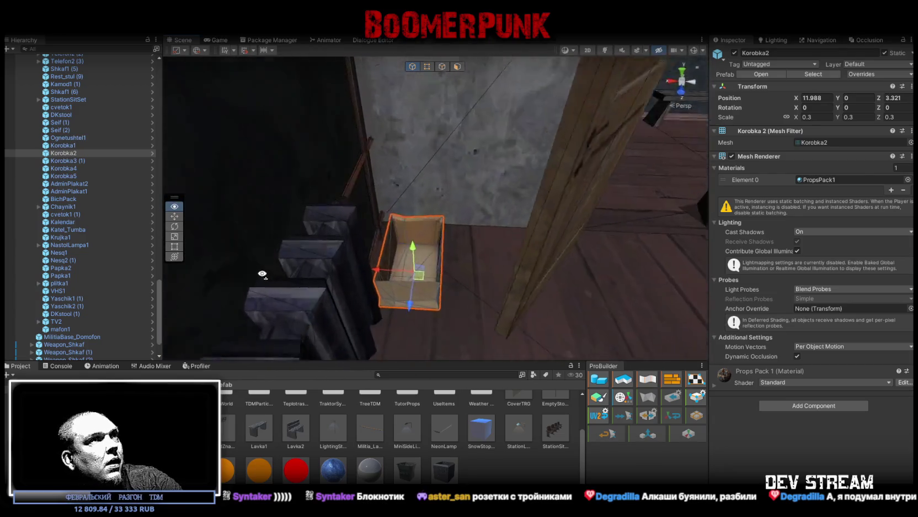
mouse_move(431, 288)
left_mouse_down()
mouse_move(411, 293)
mouse_move(424, 238)
mouse_move(414, 259)
mouse_move(403, 260)
left_mouse_up()
key("w")
Set Korobka3 (1) atop the tall wooden cabinet at 5.261, 6.21, 5.257, turned 76.02 degrees
double_click(66, 161)
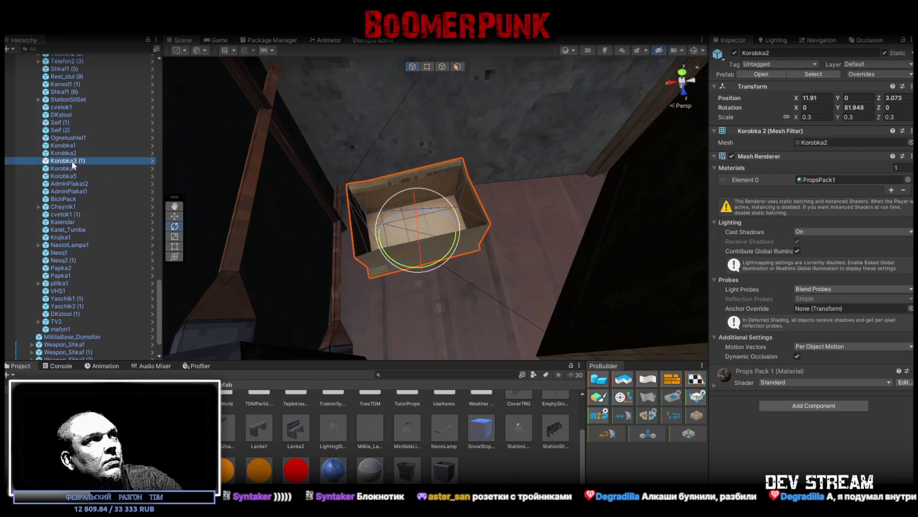
mouse_move(543, 121)
left_mouse_down()
mouse_move(333, 182)
mouse_move(364, 200)
mouse_move(474, 117)
mouse_move(436, 190)
mouse_move(447, 194)
mouse_move(339, 210)
mouse_move(441, 175)
mouse_move(421, 170)
mouse_move(456, 174)
left_mouse_up()
scroll(473, 124, "up", 3)
key("e")
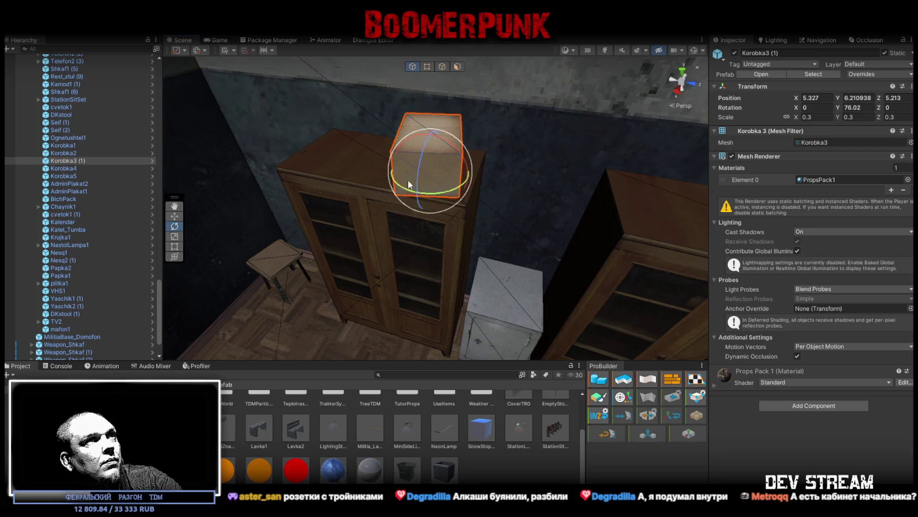
key("w")
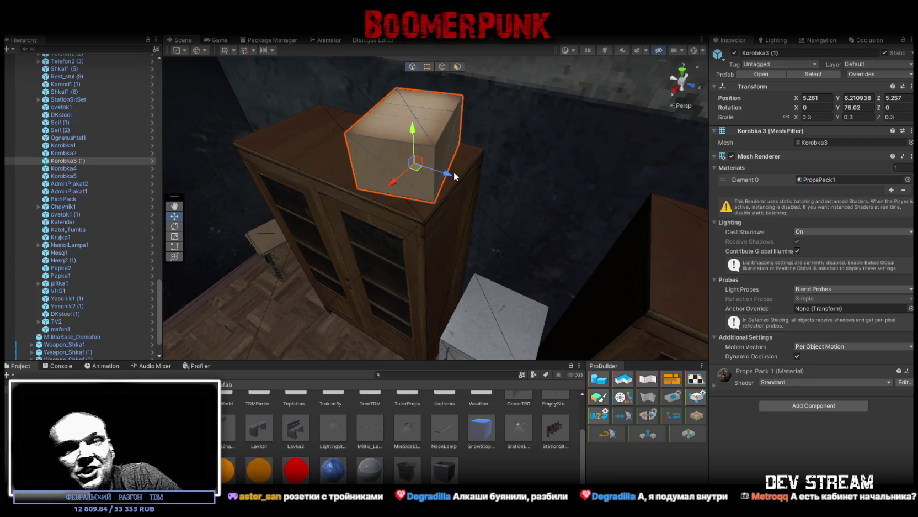
mouse_move(452, 204)
left_mouse_down()
mouse_move(401, 168)
mouse_move(430, 160)
mouse_move(176, 150)
mouse_move(635, 154)
mouse_move(528, 159)
mouse_move(464, 237)
mouse_move(474, 257)
mouse_move(387, 285)
mouse_move(566, 228)
left_mouse_up()
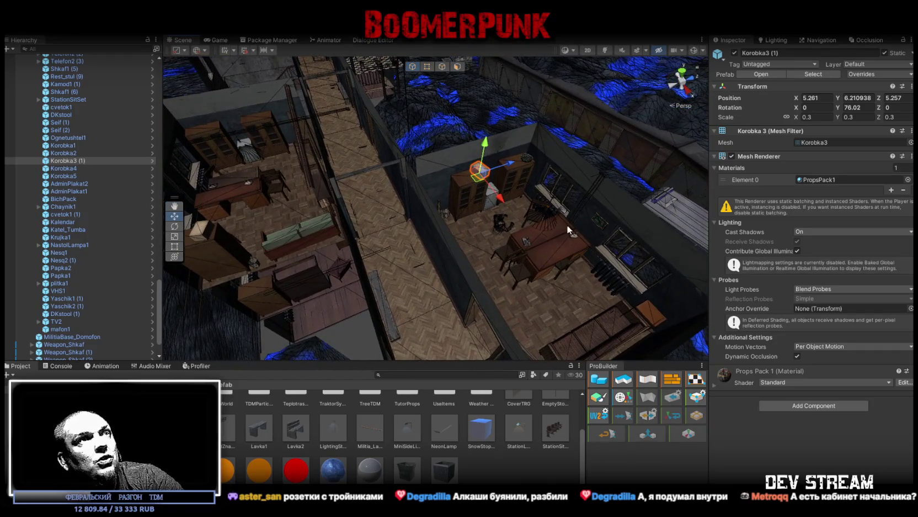
Move Korobka4 onto the corridor floor by the grate at -11.855, 0, -2.132, turned 34 degrees
mouse_move(506, 259)
left_mouse_down()
mouse_move(628, 253)
mouse_move(480, 246)
mouse_move(255, 135)
mouse_move(509, 127)
mouse_move(652, 149)
mouse_move(220, 215)
left_mouse_up()
mouse_move(515, 219)
left_mouse_down()
mouse_move(507, 191)
mouse_move(414, 123)
mouse_move(368, 227)
mouse_move(216, 108)
mouse_move(352, 153)
mouse_move(633, 199)
mouse_move(166, 182)
left_mouse_up()
mouse_move(379, 204)
left_mouse_down()
mouse_move(412, 194)
mouse_move(437, 207)
mouse_move(525, 171)
mouse_move(501, 216)
mouse_move(237, 198)
mouse_move(304, 262)
mouse_move(345, 212)
mouse_move(223, 167)
mouse_move(365, 232)
mouse_move(344, 269)
mouse_move(269, 242)
mouse_move(293, 199)
mouse_move(365, 253)
mouse_move(280, 217)
left_mouse_up()
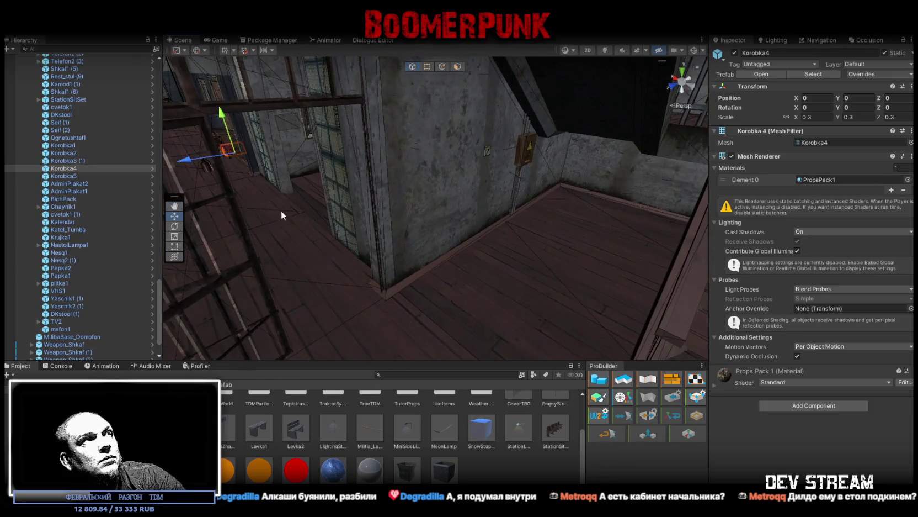
scroll(247, 164, "up", 5)
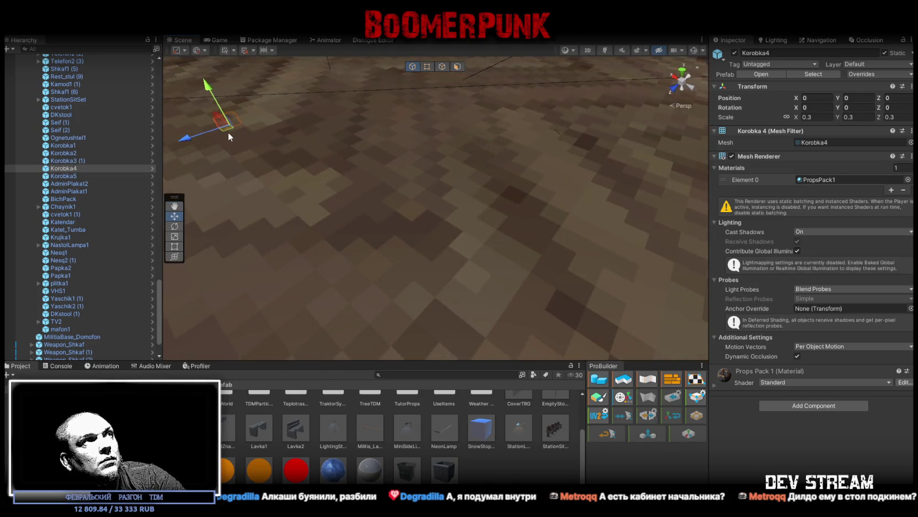
left_click_drag(228, 131, 594, 318)
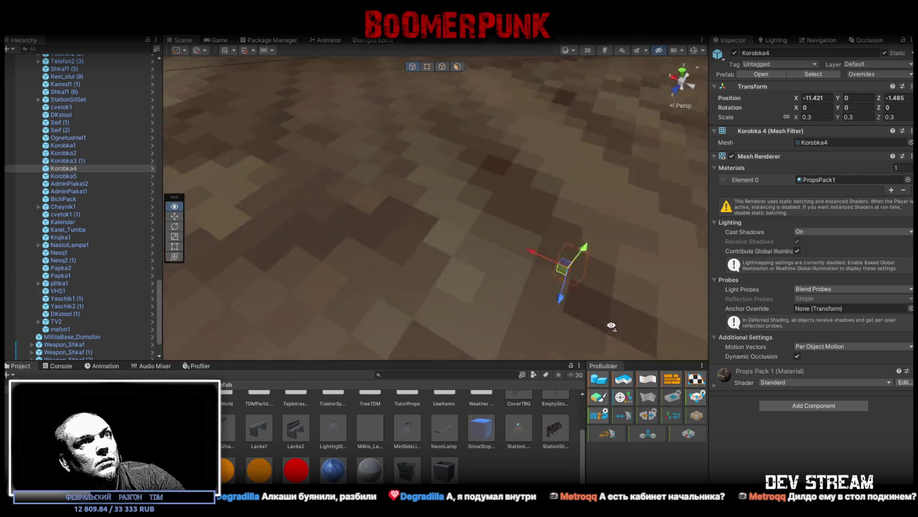
key("f")
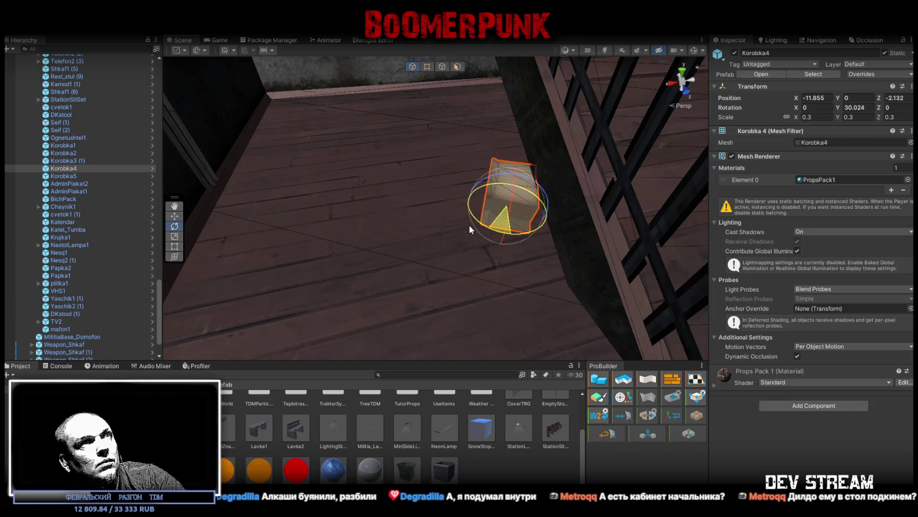
key("w")
key("f")
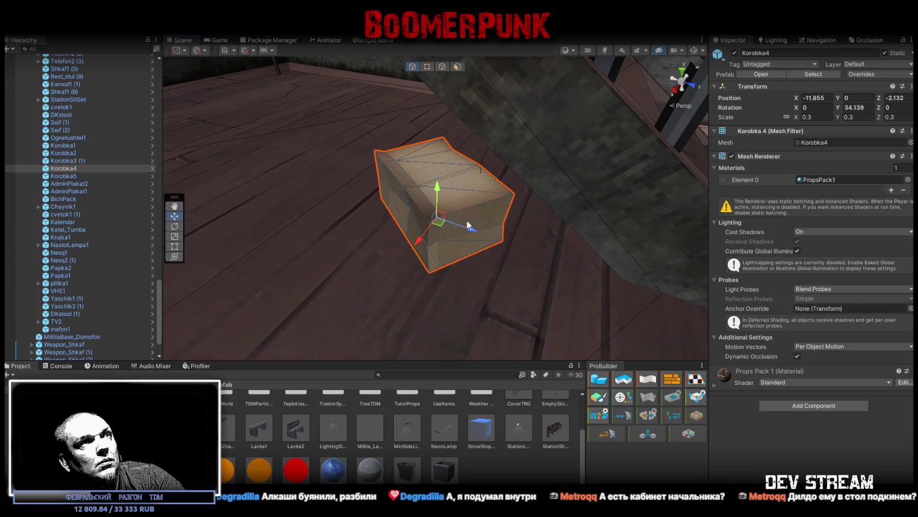
key("Down")
key("f")
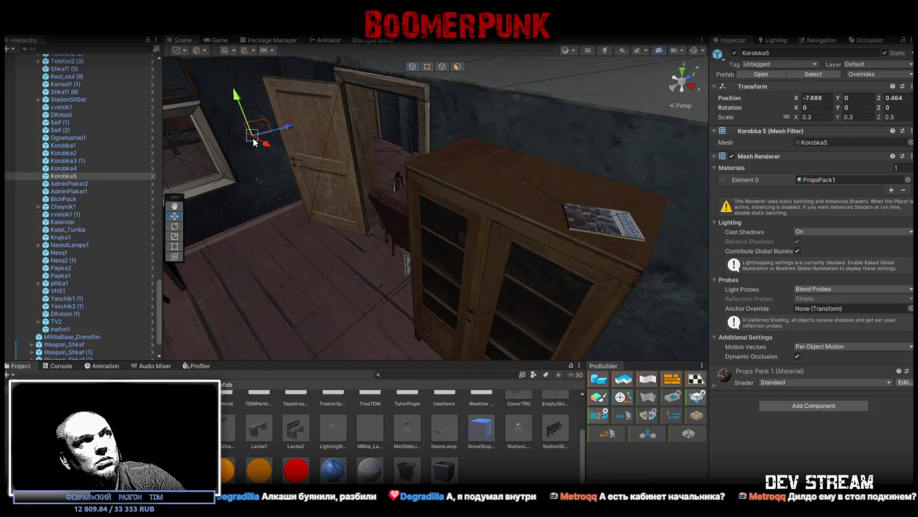
Turn the Korobka5 box slightly with the Rotate tool
mouse_move(406, 165)
left_mouse_down()
mouse_move(354, 156)
mouse_move(525, 213)
mouse_move(583, 217)
mouse_move(524, 234)
mouse_move(485, 215)
mouse_move(540, 238)
mouse_move(411, 212)
mouse_move(352, 232)
mouse_move(530, 219)
left_mouse_up()
key("e")
key("w")
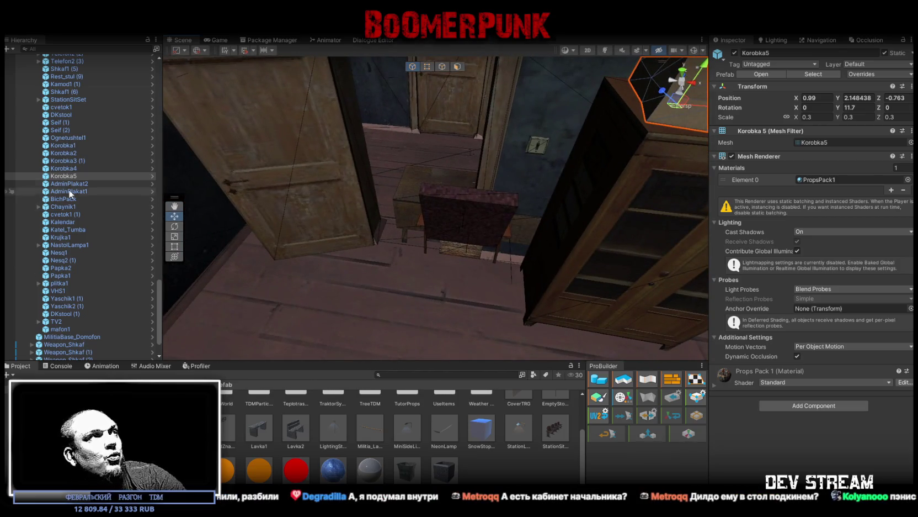
Move the AdminPlakat2 poster across the floor among the room's cabinets
double_click(59, 185)
mouse_move(519, 265)
left_mouse_down()
mouse_move(546, 302)
mouse_move(529, 238)
left_mouse_up()
mouse_move(466, 276)
left_mouse_down()
mouse_move(439, 320)
mouse_move(513, 260)
mouse_move(532, 263)
left_mouse_up()
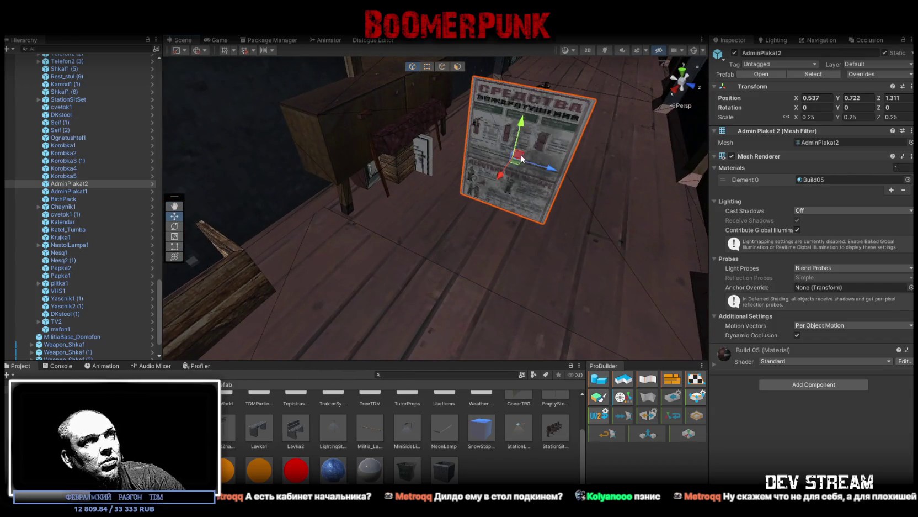
left_click(75, 137, "ctrl")
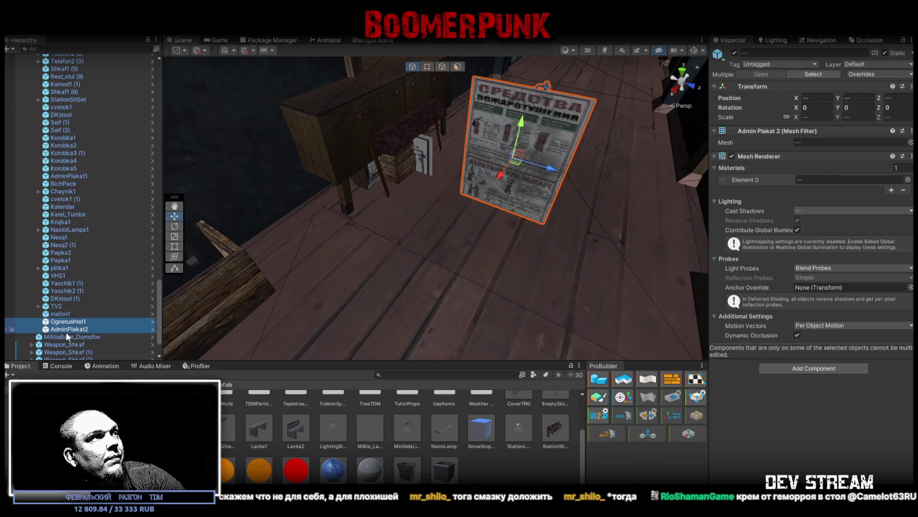
mouse_move(469, 248)
left_mouse_down()
mouse_move(549, 219)
mouse_move(530, 227)
left_mouse_up()
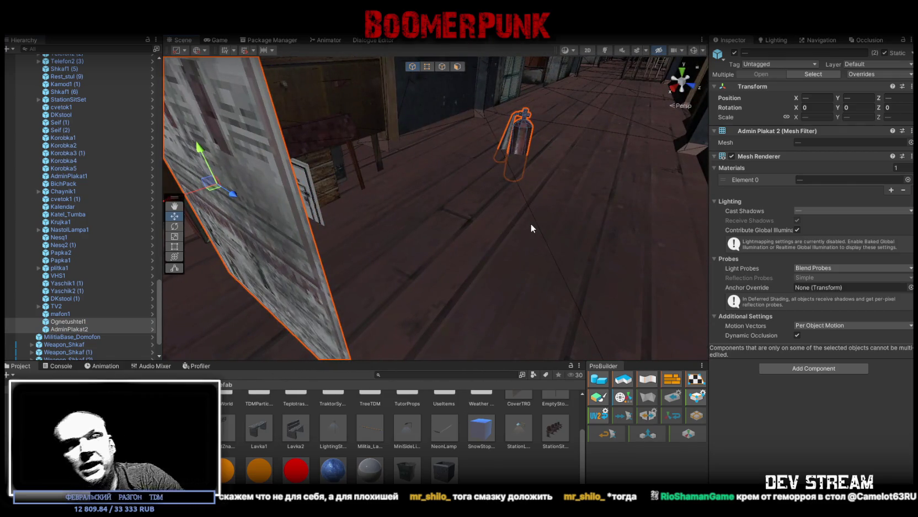
mouse_move(528, 221)
left_mouse_down()
mouse_move(471, 205)
mouse_move(287, 247)
mouse_move(224, 236)
left_mouse_up()
Move AdminPlakat1 off the origin to -1.275, 0, 0.561, toward the barred corridor
double_click(71, 176)
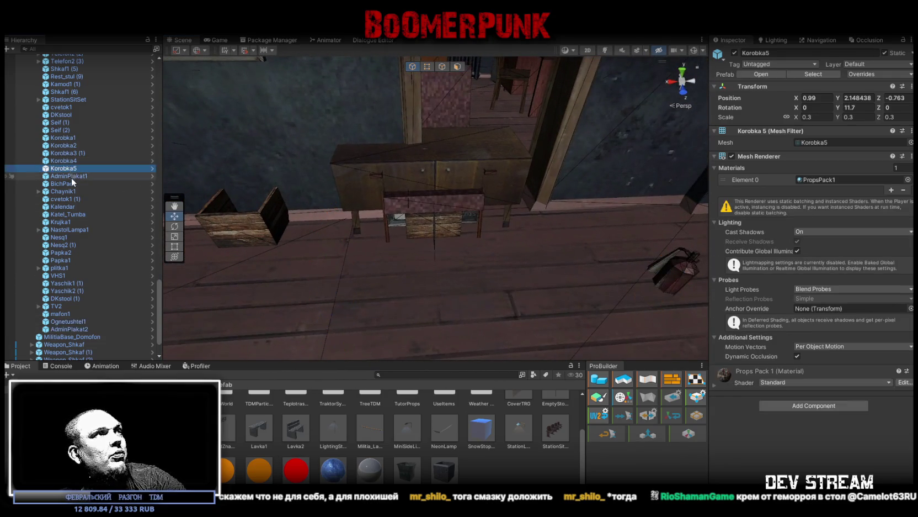
mouse_move(482, 197)
left_mouse_down()
mouse_move(497, 240)
mouse_move(477, 223)
mouse_move(607, 240)
left_mouse_up()
left_click_drag(904, 241, 615, 259)
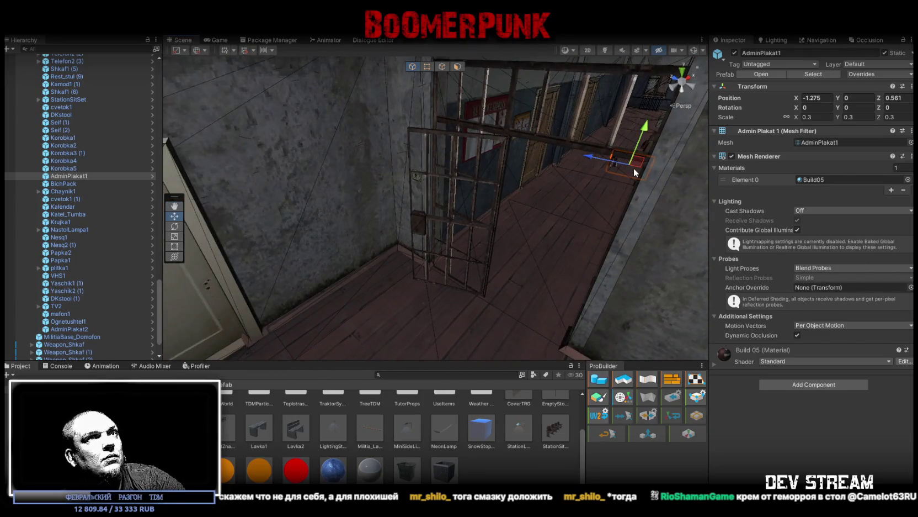
Vertex-snap the AdminPlakat1 poster flat onto the corridor wall and set its Z position to 3.128
left_click_drag(627, 166, 326, 167)
key("f")
key("e")
mouse_move(359, 202)
left_mouse_down()
mouse_move(496, 238)
mouse_move(580, 242)
mouse_move(482, 204)
mouse_move(426, 211)
left_mouse_up()
key("w")
key("v")
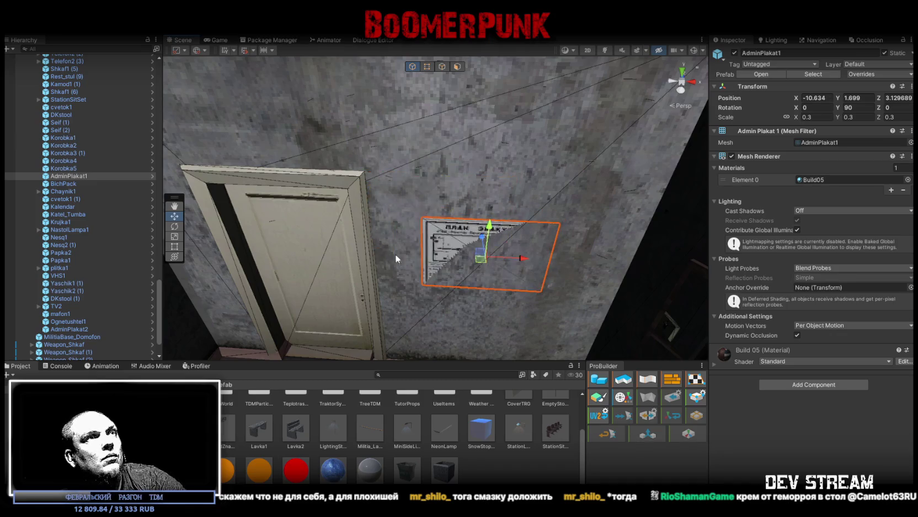
mouse_move(395, 254)
left_mouse_down()
mouse_move(420, 226)
mouse_move(552, 253)
left_mouse_up()
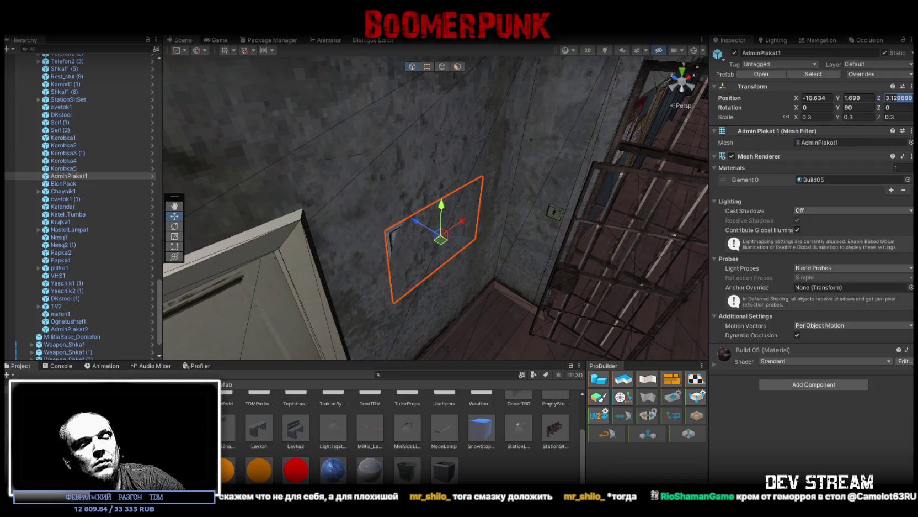
type("3.128")
key("Return")
Nudge the poster beside the door to -10.643, 1.806, 3.128 and raise the copy slightly
mouse_move(514, 214)
left_mouse_down()
mouse_move(521, 207)
mouse_move(453, 222)
left_mouse_up()
mouse_move(453, 222)
left_mouse_down()
mouse_move(472, 185)
mouse_move(474, 200)
mouse_move(442, 248)
left_mouse_up()
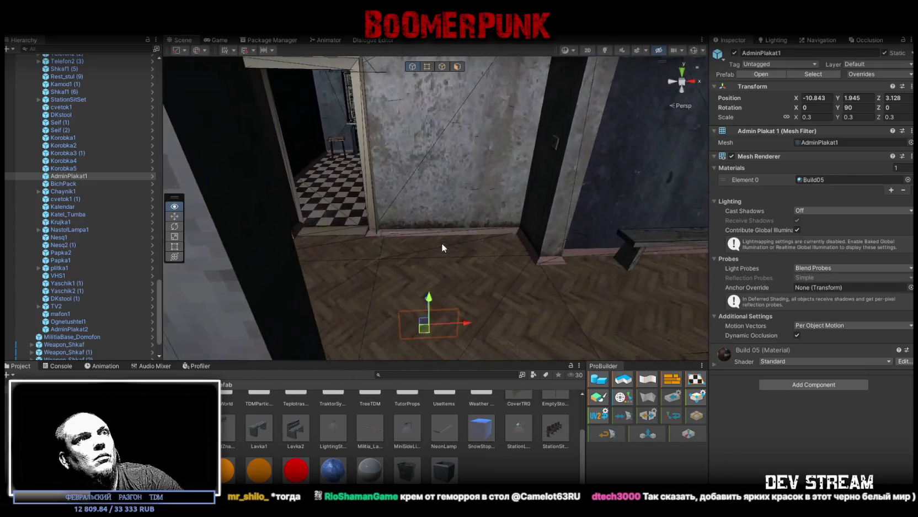
mouse_move(435, 297)
left_mouse_down()
mouse_move(482, 277)
mouse_move(527, 273)
mouse_move(437, 298)
left_mouse_up()
left_click_drag(458, 50, 457, 46)
key("f")
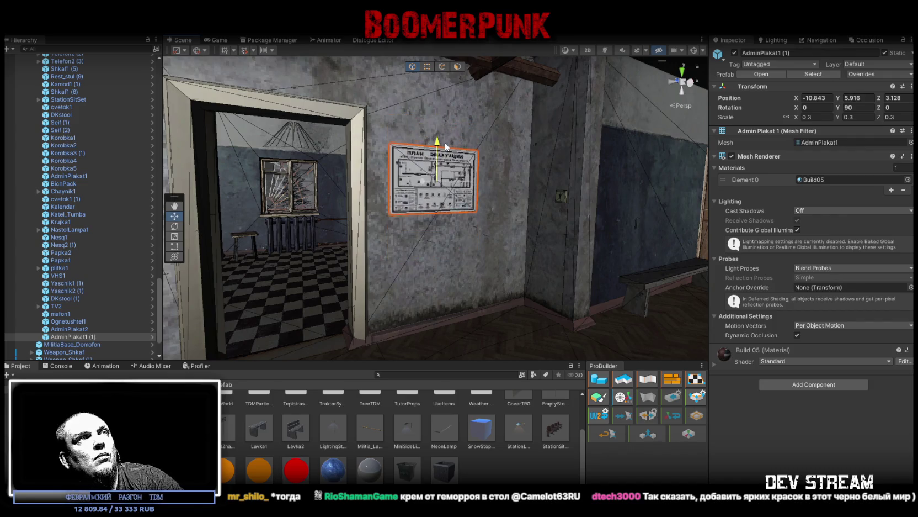
mouse_move(447, 148)
left_mouse_down()
mouse_move(484, 169)
mouse_move(425, 131)
left_mouse_up()
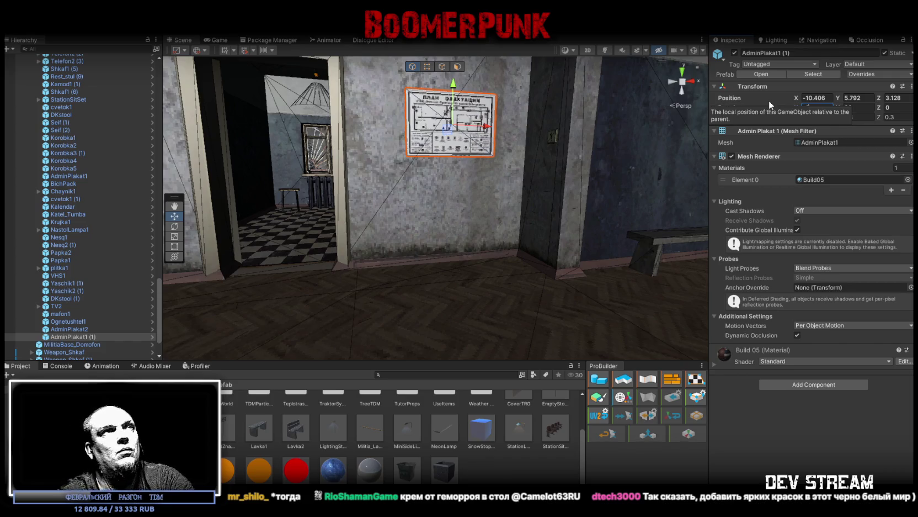
mouse_move(364, 210)
left_mouse_down()
mouse_move(353, 198)
mouse_move(362, 222)
mouse_move(349, 188)
mouse_move(425, 185)
left_mouse_up()
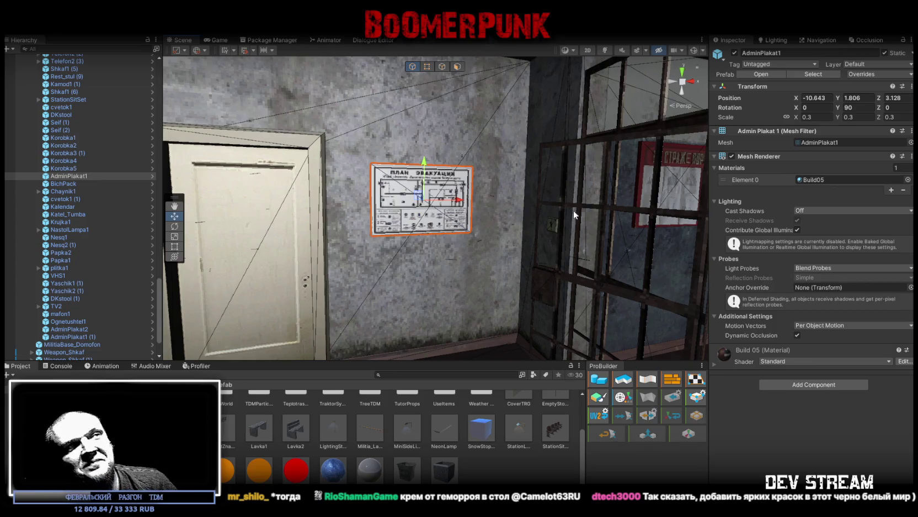
double_click(56, 184)
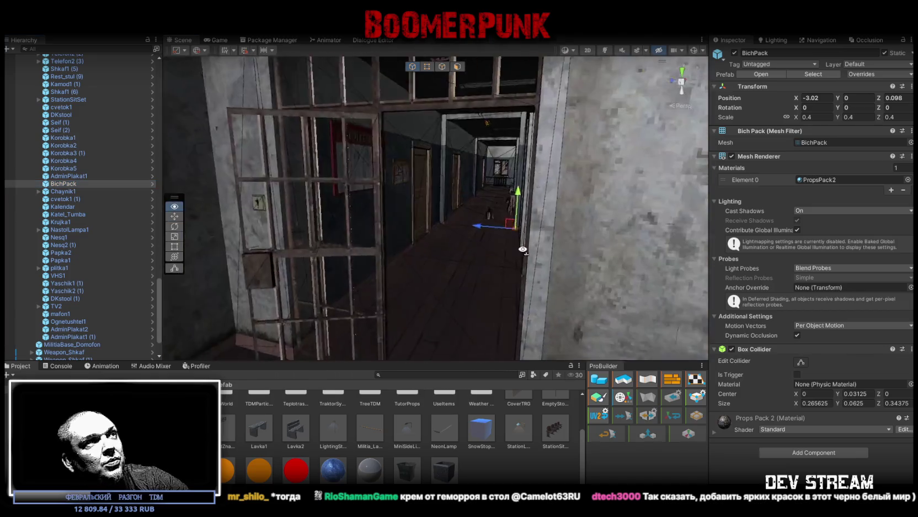
Set the BichPack box on the cabinet shelf at 2.874, 4.094, -0.634, turned slightly
mouse_move(557, 283)
left_mouse_down()
mouse_move(491, 338)
mouse_move(441, 290)
left_mouse_up()
mouse_move(289, 342)
left_mouse_down()
mouse_move(287, 318)
mouse_move(318, 261)
mouse_move(451, 202)
mouse_move(492, 240)
mouse_move(475, 215)
mouse_move(568, 209)
mouse_move(619, 270)
mouse_move(553, 240)
mouse_move(696, 239)
mouse_move(763, 225)
mouse_move(606, 236)
mouse_move(420, 267)
mouse_move(315, 224)
left_mouse_up()
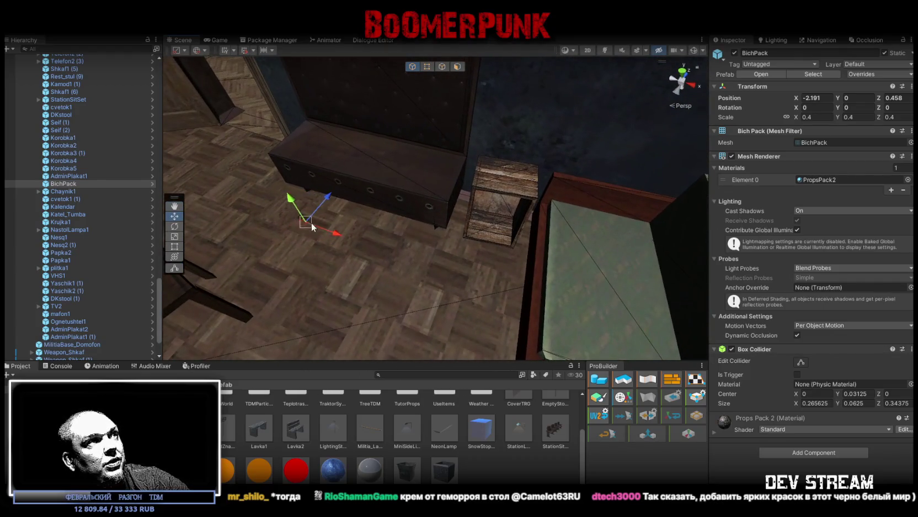
left_click_drag(508, 242, 468, 259)
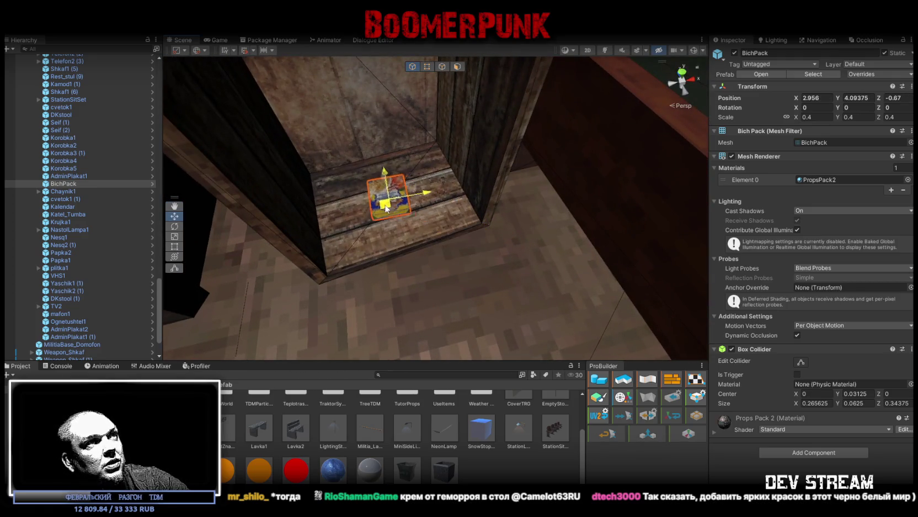
scroll(409, 221, "up", 5)
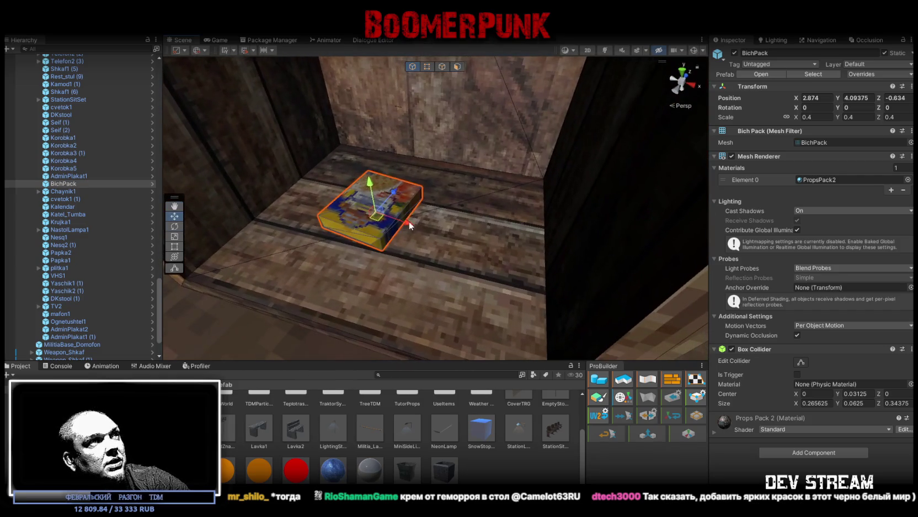
left_click_drag(552, 253, 475, 230)
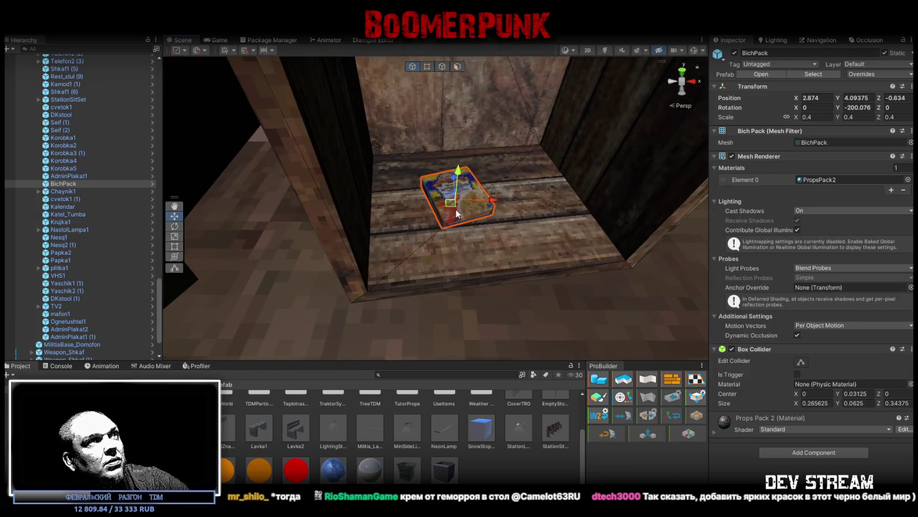
Select the Chaynik1 teapot and orbit the view around it
double_click(42, 191)
mouse_move(293, 231)
left_mouse_down()
mouse_move(461, 217)
mouse_move(353, 164)
mouse_move(549, 207)
mouse_move(553, 199)
mouse_move(381, 194)
mouse_move(545, 247)
mouse_move(553, 271)
mouse_move(529, 283)
left_mouse_up()
scroll(475, 215, "down", 5)
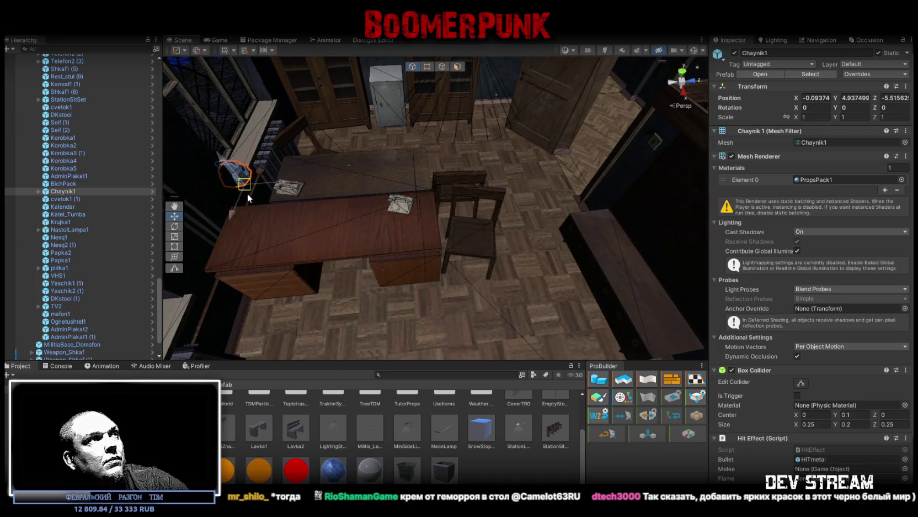
Frame the Chaynik1 teapot and check it beside the Telefon2 (1) telephone on the desk
key("f")
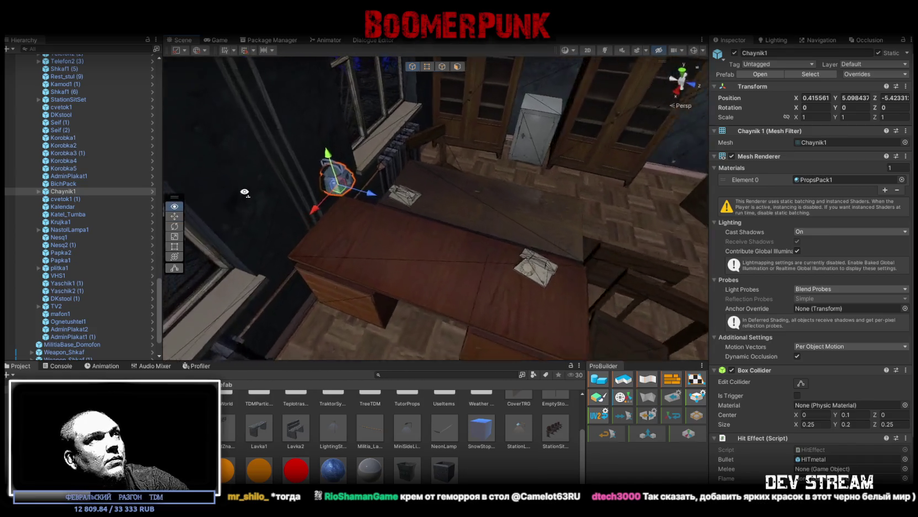
mouse_move(414, 281)
left_mouse_down()
mouse_move(396, 264)
mouse_move(246, 241)
mouse_move(309, 238)
mouse_move(219, 259)
mouse_move(301, 232)
mouse_move(308, 267)
mouse_move(380, 210)
mouse_move(419, 243)
mouse_move(437, 180)
mouse_move(480, 221)
left_mouse_up()
left_click(484, 221)
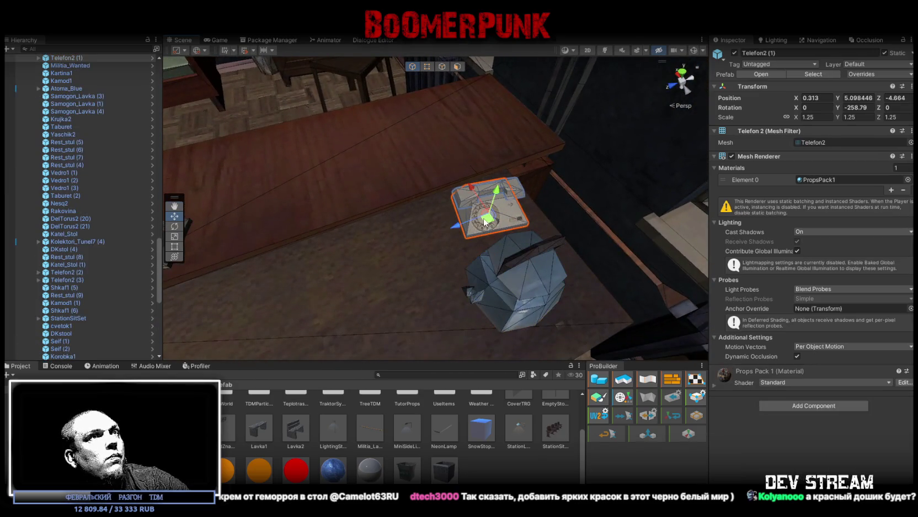
left_click(520, 286)
mouse_move(520, 285)
left_mouse_down()
mouse_move(309, 287)
mouse_move(298, 298)
mouse_move(443, 190)
mouse_move(384, 198)
mouse_move(420, 221)
mouse_move(423, 285)
mouse_move(537, 271)
left_mouse_up()
Put the cvetok1 (1) flower pot on the windowsill at 2.745, 5, -5.518, turned about -89 degrees
left_click(70, 277)
left_click_drag(373, 230, 331, 209)
key("f")
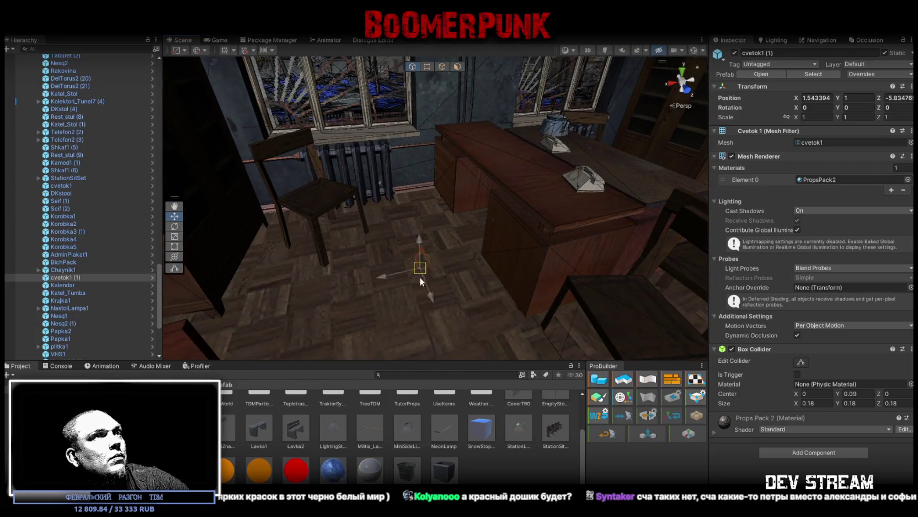
left_click_drag(423, 134, 479, 221)
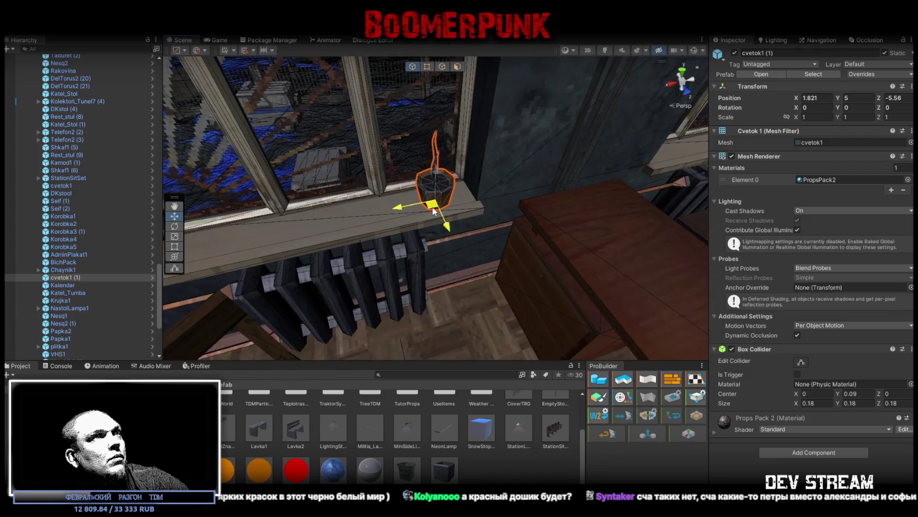
key("e")
mouse_move(429, 233)
left_mouse_down()
mouse_move(558, 238)
mouse_move(474, 249)
left_mouse_up()
key("w")
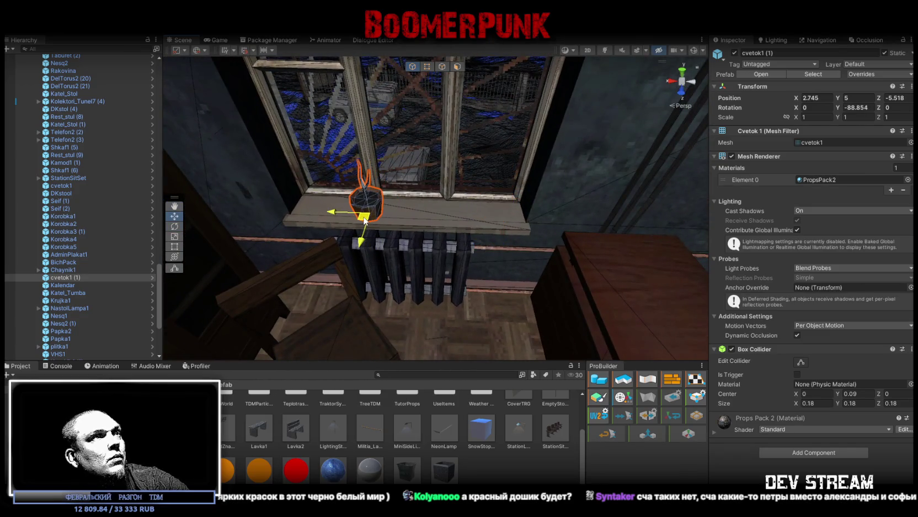
double_click(79, 283)
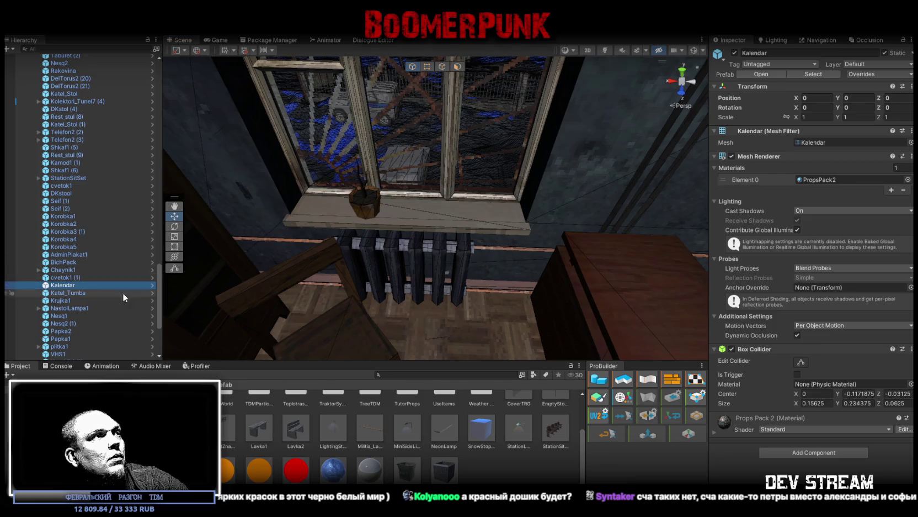
Rotate the Kalendar calendar to Y -180 beside the motorcycle poster at 9.108, 6.188, 2.812
mouse_move(466, 316)
left_mouse_down()
mouse_move(457, 236)
mouse_move(300, 248)
left_mouse_up()
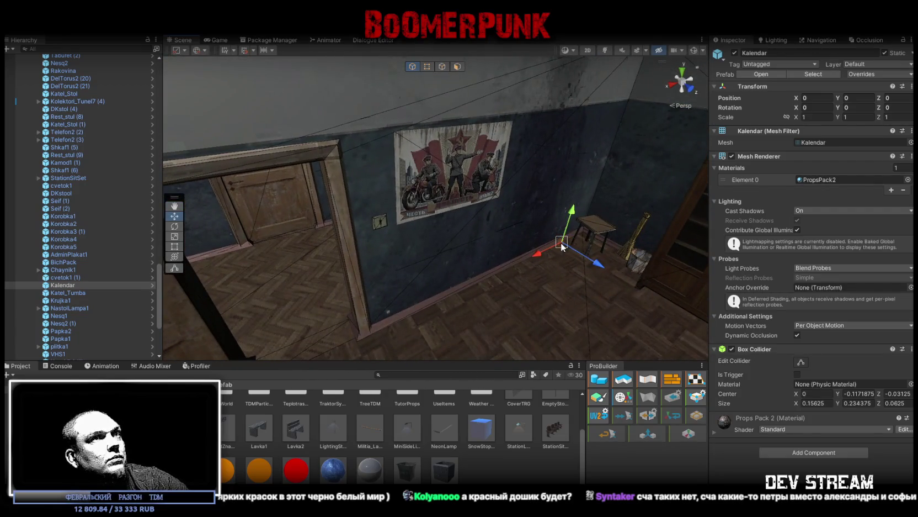
scroll(411, 200, "up", 3)
key("e")
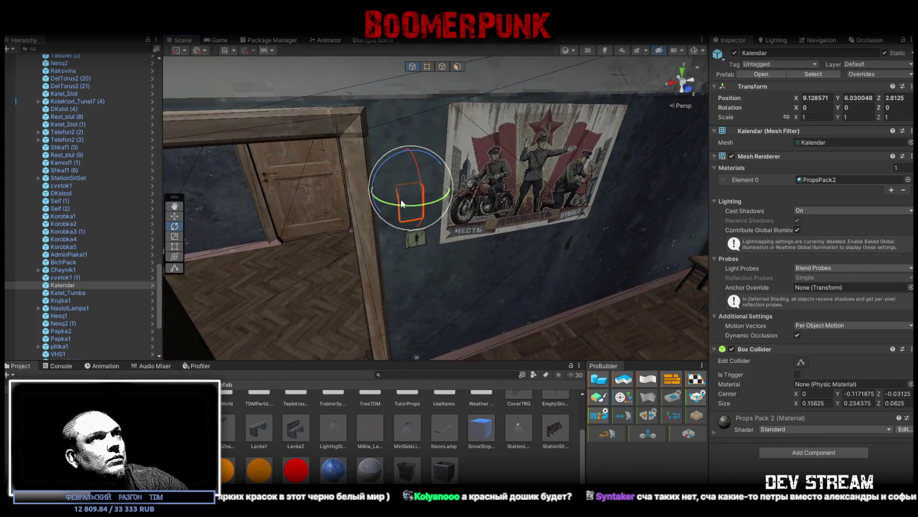
left_click_drag(637, 217, 551, 226)
key("f")
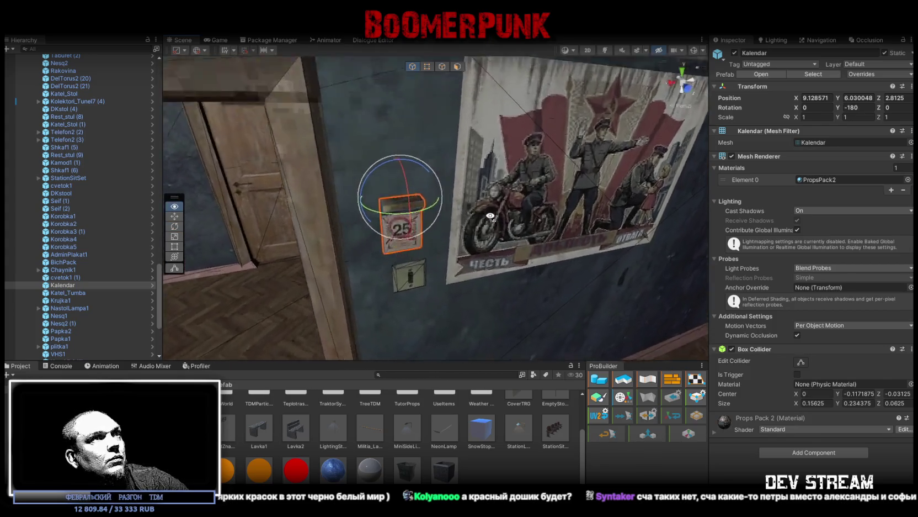
mouse_move(439, 169)
left_mouse_down()
mouse_move(461, 178)
mouse_move(405, 231)
mouse_move(366, 239)
mouse_move(359, 269)
left_mouse_up()
key("w")
scroll(360, 269, "down", 6)
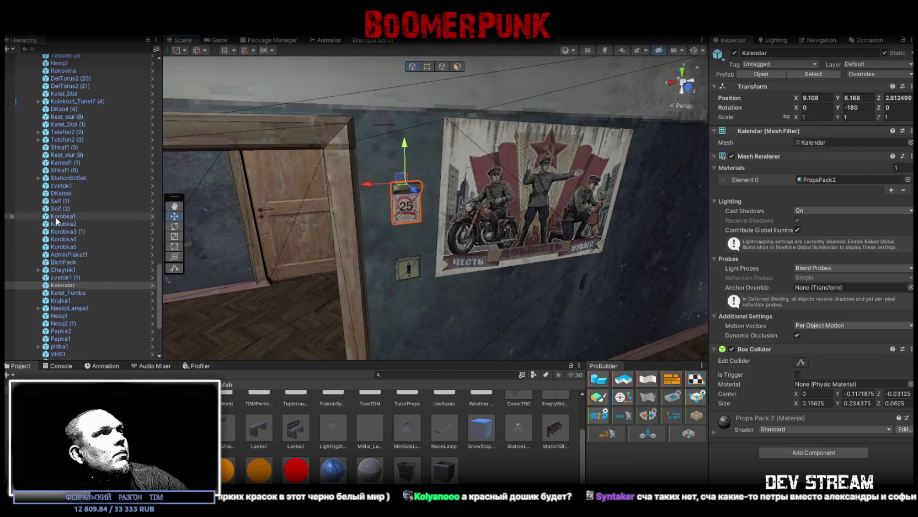
double_click(66, 294)
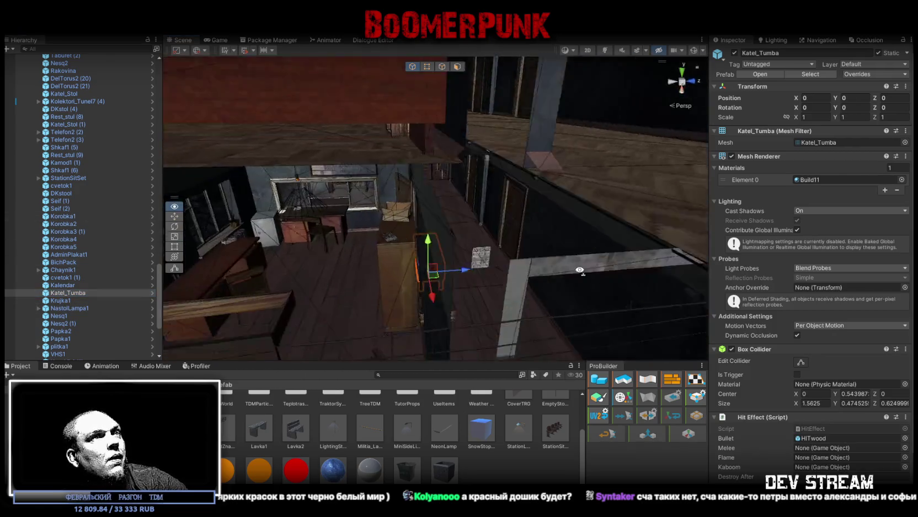
Move the Katel_Tumba cabinet to 2.039, 4.083, 0.379 with a Y rotation of 2
mouse_move(532, 291)
left_mouse_down()
mouse_move(478, 307)
mouse_move(371, 256)
mouse_move(486, 260)
mouse_move(437, 270)
left_mouse_up()
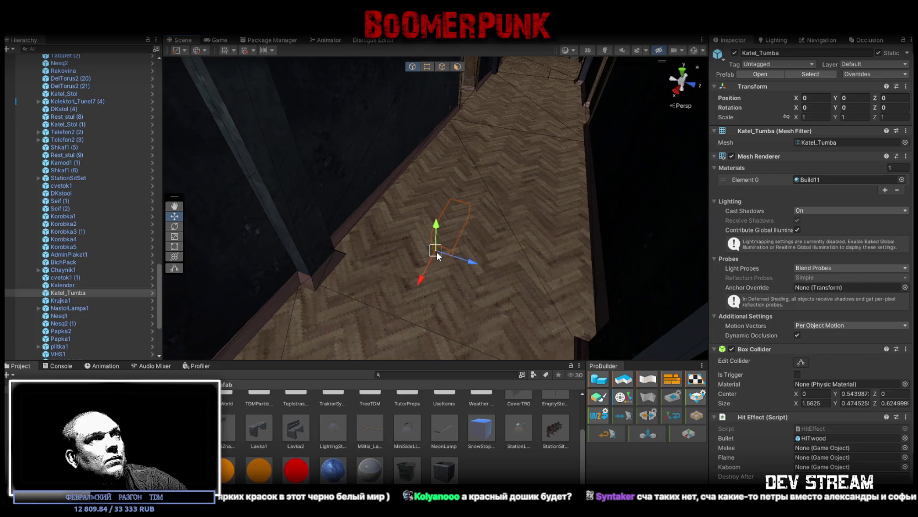
mouse_move(350, 254)
left_mouse_down()
mouse_move(276, 230)
mouse_move(433, 319)
mouse_move(356, 280)
left_mouse_up()
mouse_move(312, 256)
left_mouse_down()
mouse_move(335, 256)
mouse_move(304, 269)
mouse_move(531, 283)
mouse_move(527, 277)
mouse_move(576, 265)
mouse_move(682, 205)
left_mouse_up()
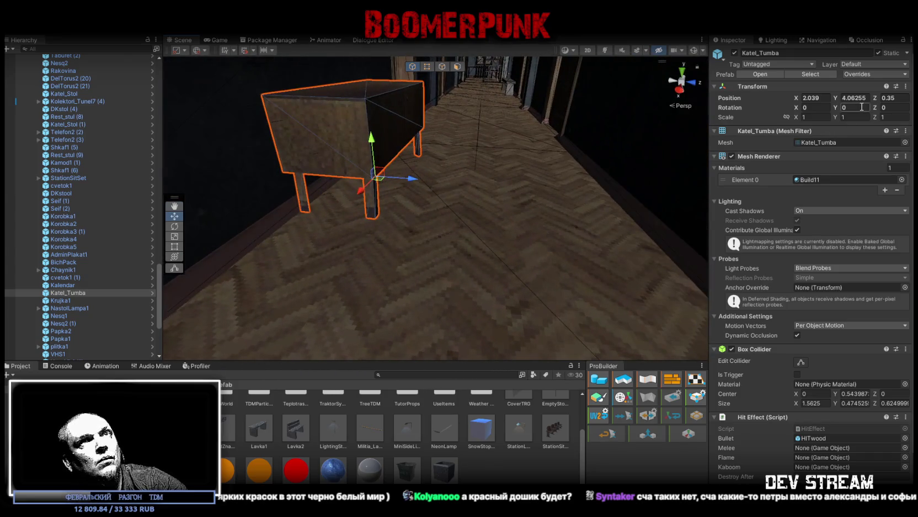
type("2")
key("Return")
key("f")
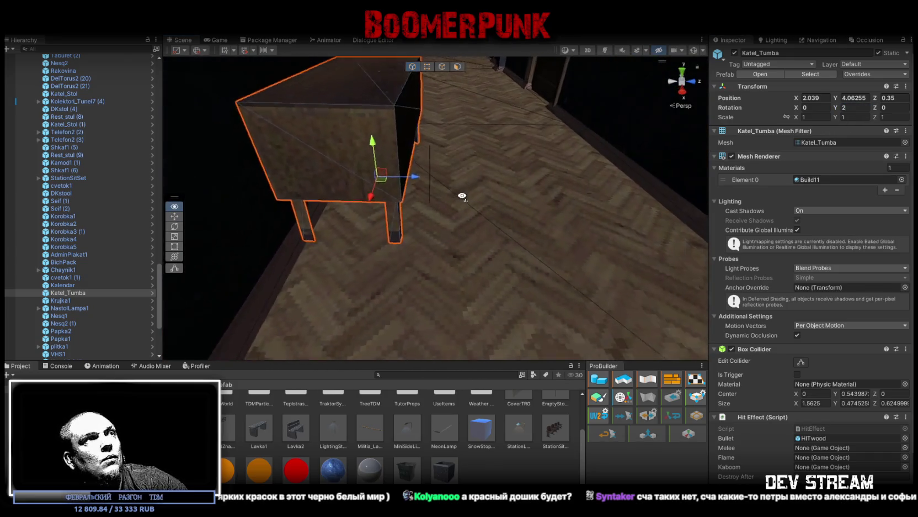
mouse_move(451, 181)
left_mouse_down()
mouse_move(491, 160)
mouse_move(386, 232)
left_mouse_up()
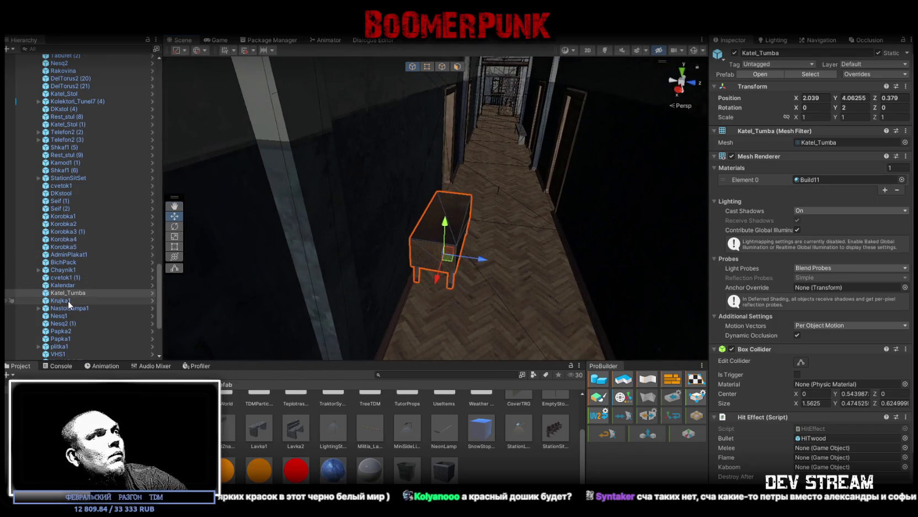
Move the Krujka1 mug onto the office window sill
double_click(68, 299)
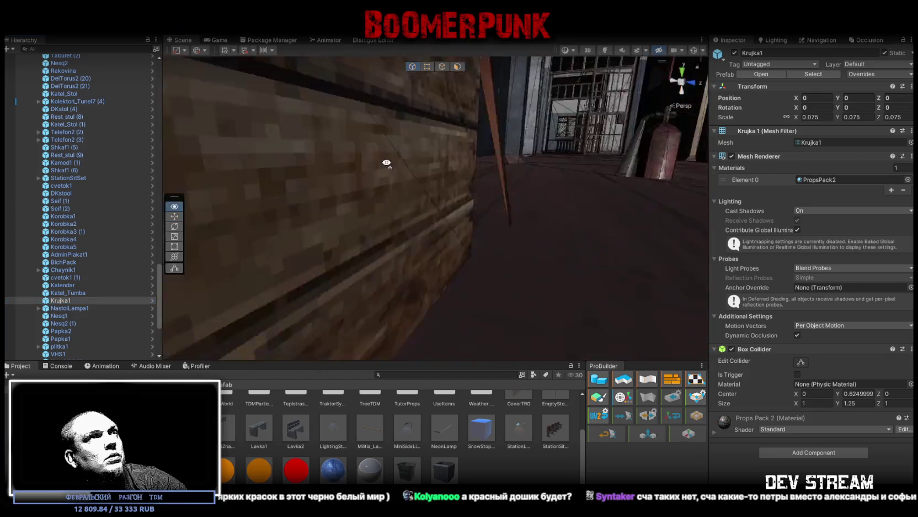
mouse_move(387, 163)
left_mouse_down()
mouse_move(490, 213)
mouse_move(658, 203)
mouse_move(806, 246)
mouse_move(709, 181)
mouse_move(434, 199)
mouse_move(477, 261)
mouse_move(463, 249)
left_mouse_up()
left_click_drag(222, 183, 532, 224)
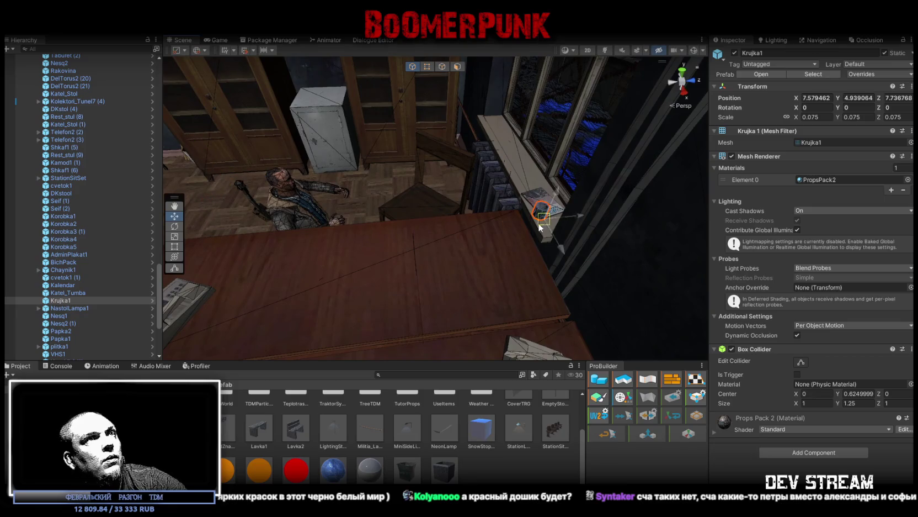
Set the Krujka1 mug on top of the magazine on the sill and rotate it
key("f")
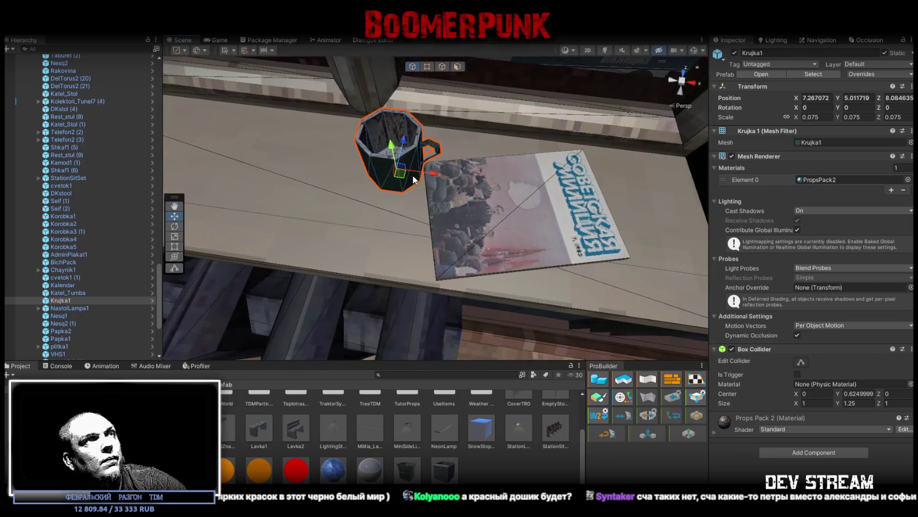
mouse_move(404, 177)
left_mouse_down()
mouse_move(542, 226)
mouse_move(540, 246)
mouse_move(459, 259)
mouse_move(378, 253)
mouse_move(490, 276)
mouse_move(471, 277)
left_mouse_up()
key("e")
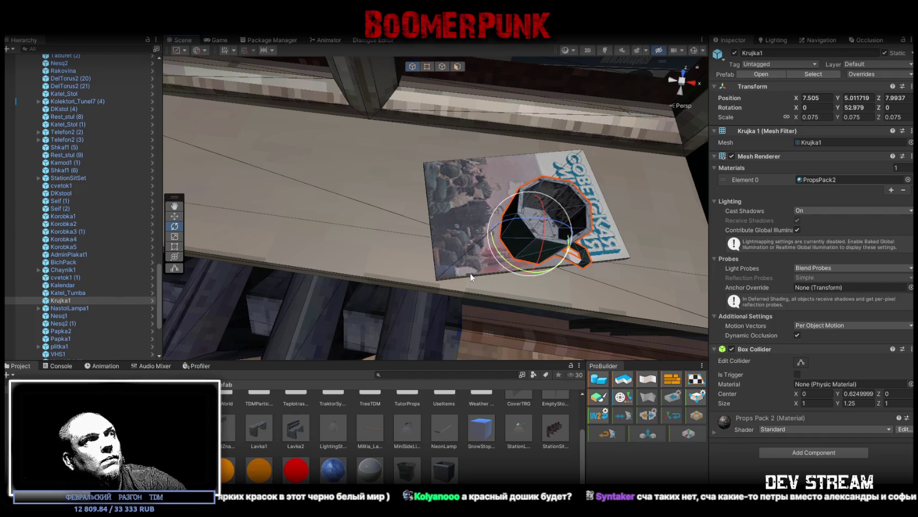
Stand the NastolLampa1 desk lamp beside the telephone at 8.24, 5.098, 7.411, turned about 70 degrees
left_click(70, 308)
mouse_move(193, 265)
left_mouse_down()
mouse_move(303, 238)
mouse_move(339, 246)
mouse_move(273, 219)
left_mouse_up()
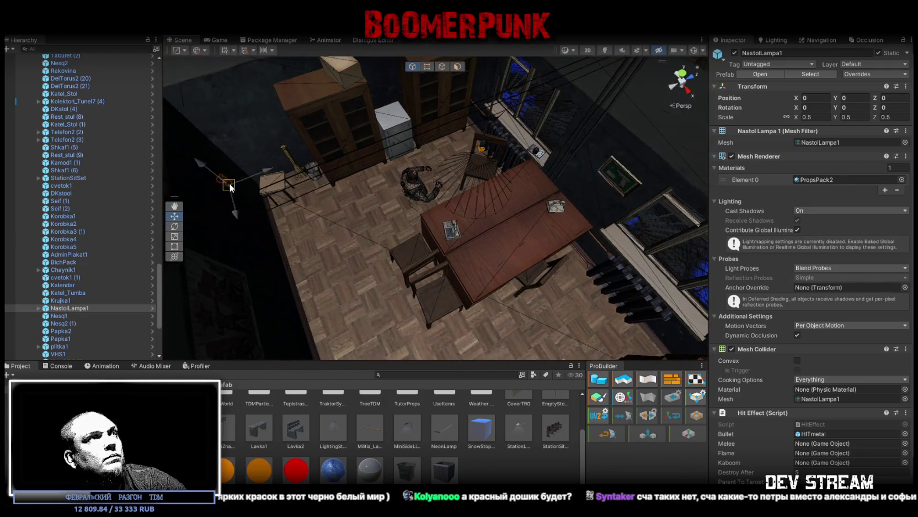
left_click_drag(538, 226, 453, 194)
scroll(399, 170, "up", 5)
mouse_move(382, 172)
left_mouse_down()
mouse_move(377, 160)
mouse_move(439, 175)
left_mouse_up()
scroll(527, 200, "down", 5)
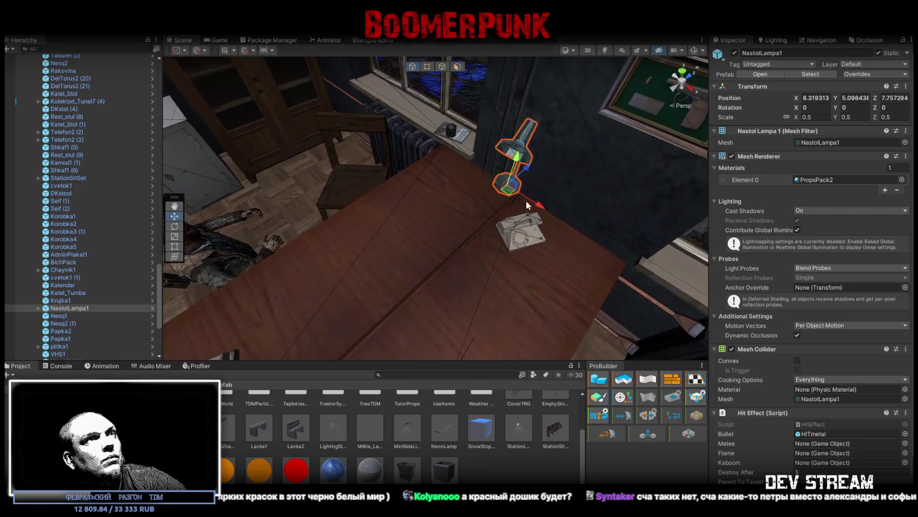
left_click_drag(509, 194, 473, 213)
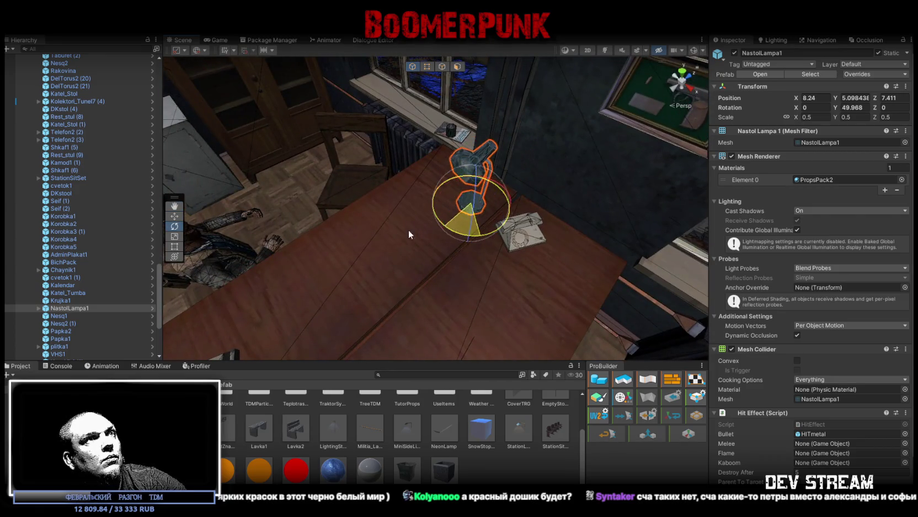
left_click_drag(388, 231, 388, 230)
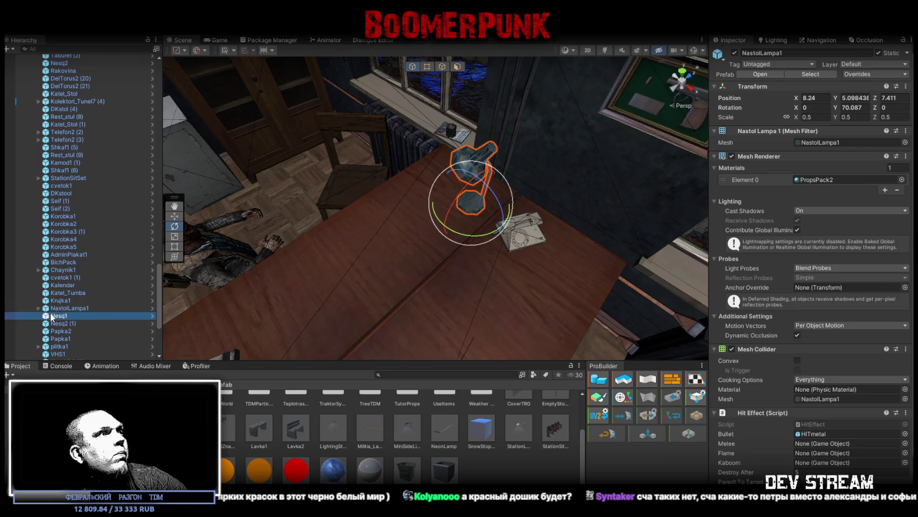
double_click(51, 315)
mouse_move(278, 233)
left_mouse_down()
mouse_move(267, 199)
mouse_move(343, 215)
mouse_move(685, 225)
mouse_move(215, 215)
mouse_move(297, 173)
left_mouse_up()
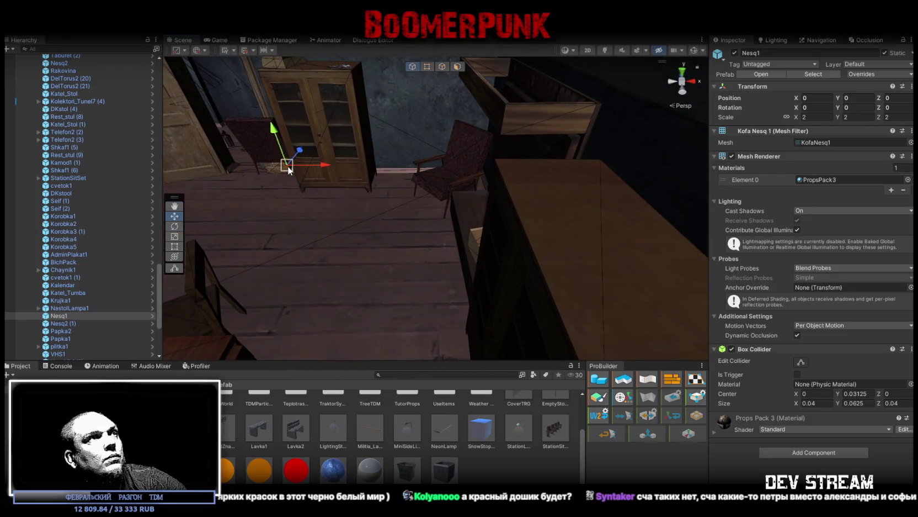
Select the Nesq2 (1) coffee tin in the Hierarchy and frame it
mouse_move(497, 162)
left_mouse_down()
mouse_move(527, 156)
mouse_move(629, 199)
mouse_move(603, 178)
mouse_move(559, 213)
mouse_move(393, 181)
left_mouse_up()
mouse_move(486, 130)
left_mouse_down()
mouse_move(373, 261)
mouse_move(386, 251)
left_mouse_up()
left_click_drag(494, 221, 317, 181)
left_click(65, 324)
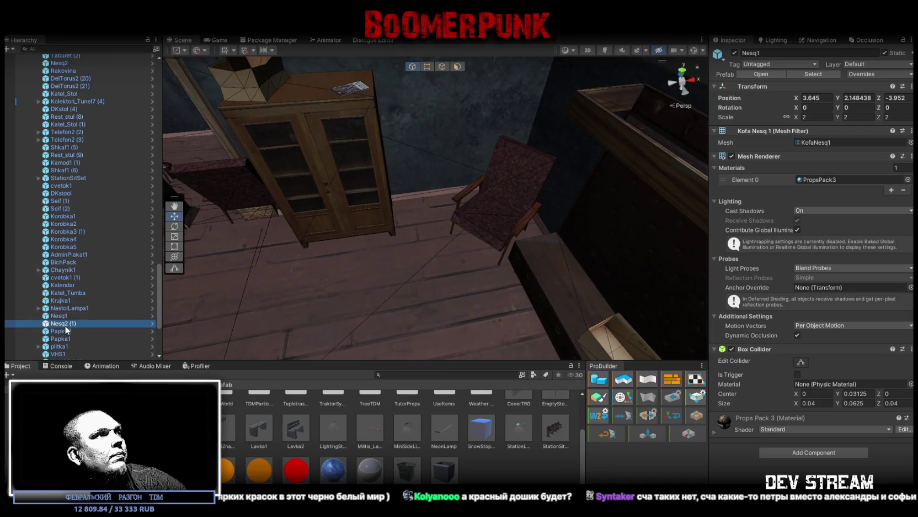
double_click(65, 325)
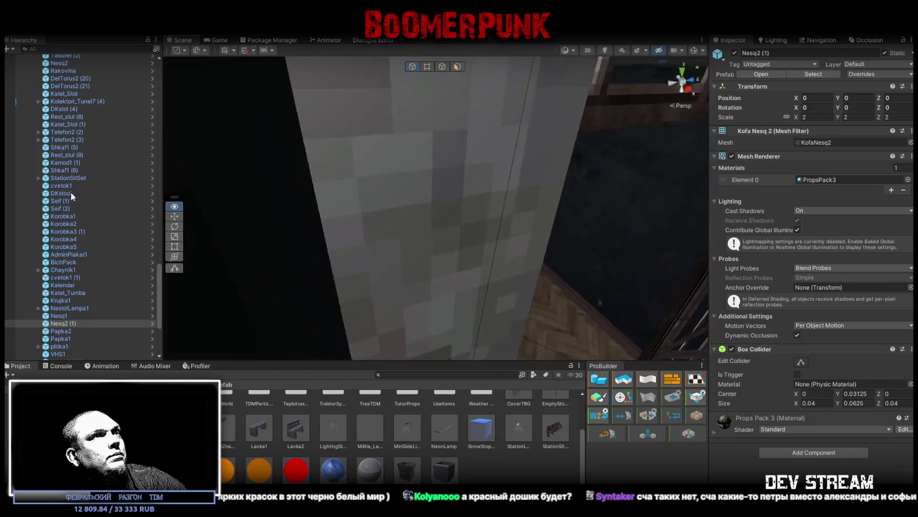
Slide the coffee tin along the washroom sill next to the Krujka2 mug, at -12.854, 5, 7.990
mouse_move(353, 221)
left_mouse_down()
mouse_move(379, 211)
mouse_move(327, 228)
mouse_move(539, 163)
mouse_move(306, 216)
mouse_move(497, 212)
mouse_move(473, 235)
left_mouse_up()
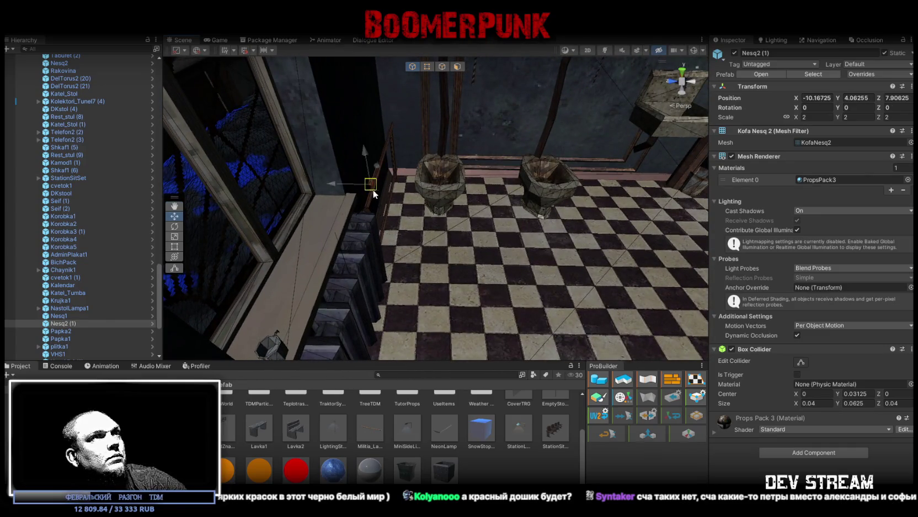
left_click_drag(360, 190, 506, 168)
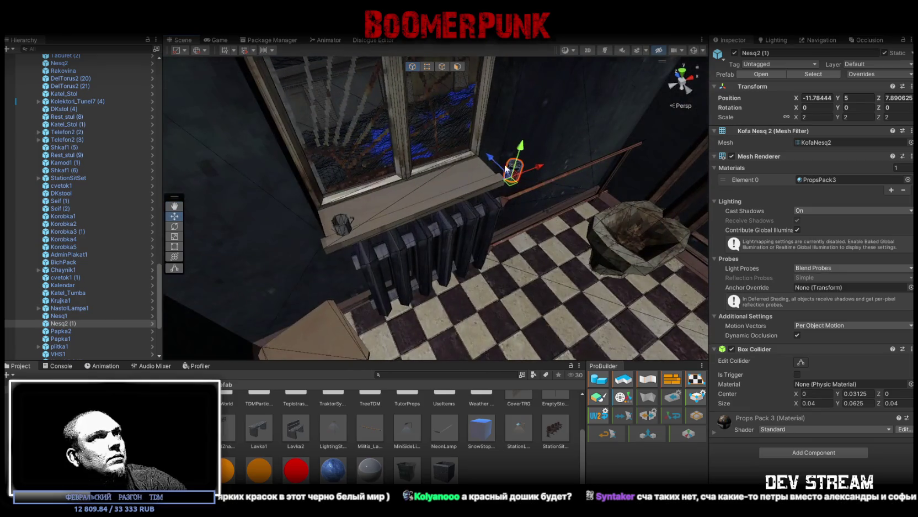
left_click_drag(374, 211, 362, 221)
key("f")
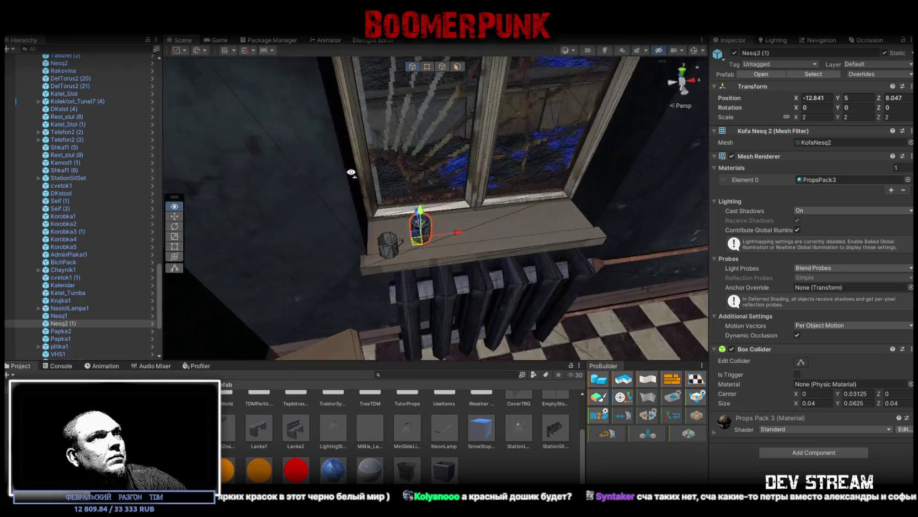
mouse_move(424, 230)
left_mouse_down()
mouse_move(428, 266)
mouse_move(586, 270)
mouse_move(519, 290)
mouse_move(341, 268)
left_mouse_up()
Move the Krujka2 mug onto the wooden table edge at -2.131, 1.036, -4.317
left_click(308, 275)
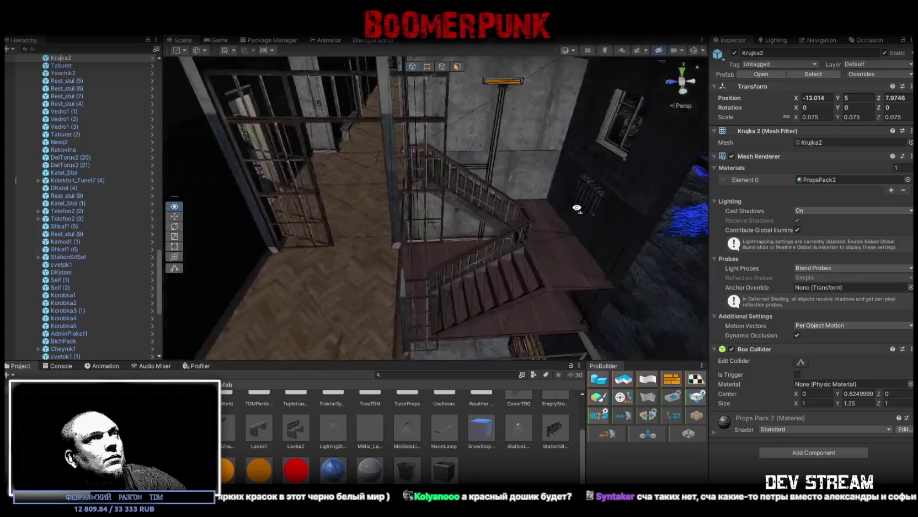
mouse_move(503, 201)
left_mouse_down()
mouse_move(370, 205)
mouse_move(320, 189)
mouse_move(371, 109)
left_mouse_up()
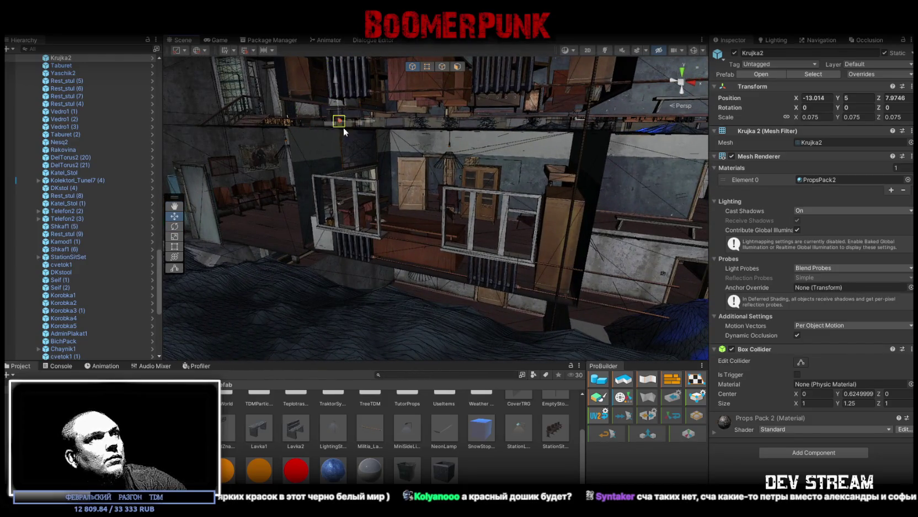
left_click_drag(461, 228, 585, 207)
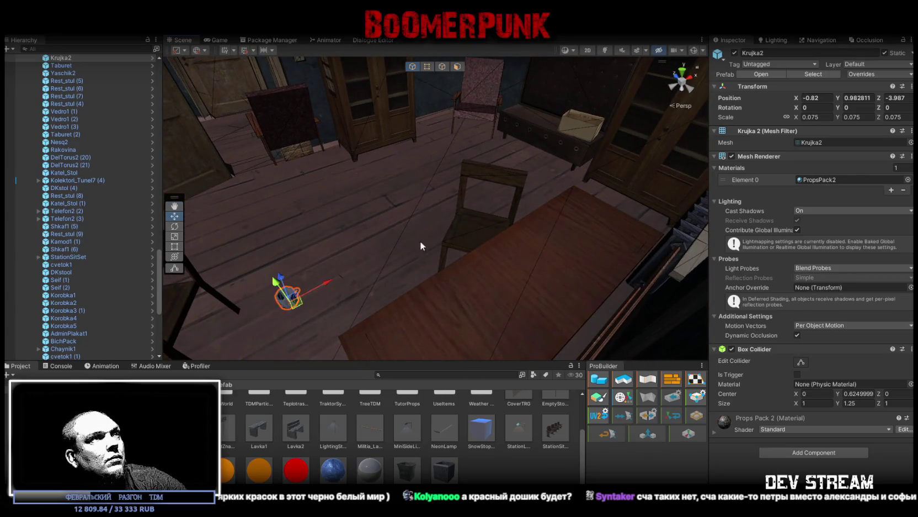
left_click_drag(421, 246, 416, 249)
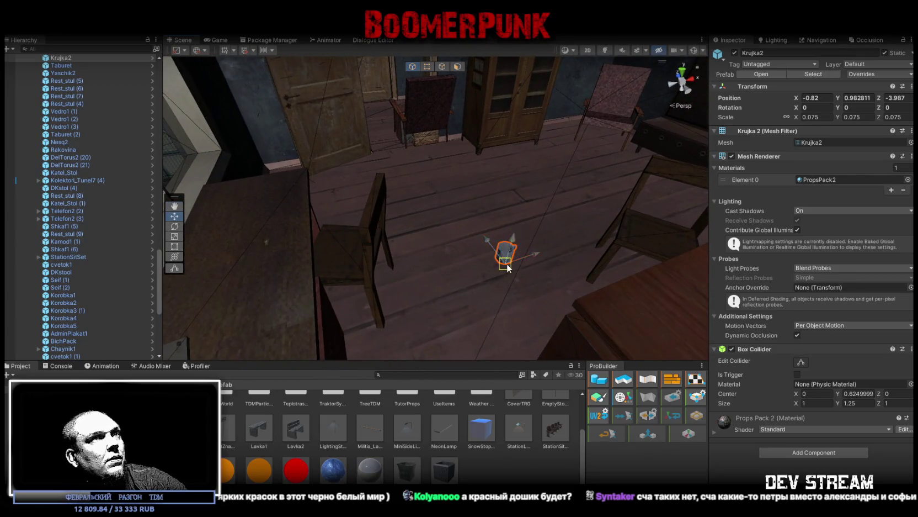
mouse_move(308, 173)
left_mouse_down()
mouse_move(433, 190)
mouse_move(417, 339)
mouse_move(440, 202)
left_mouse_up()
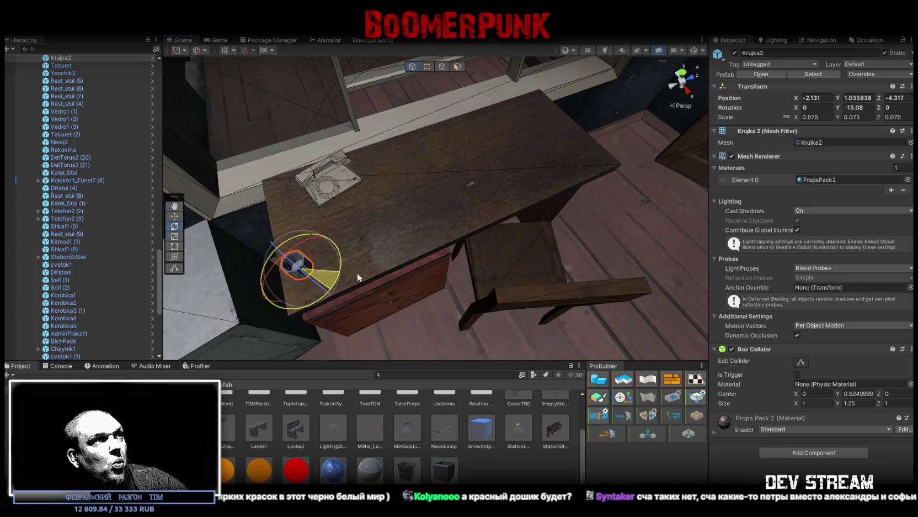
scroll(111, 248, "down", 5)
scroll(116, 242, "down", 5)
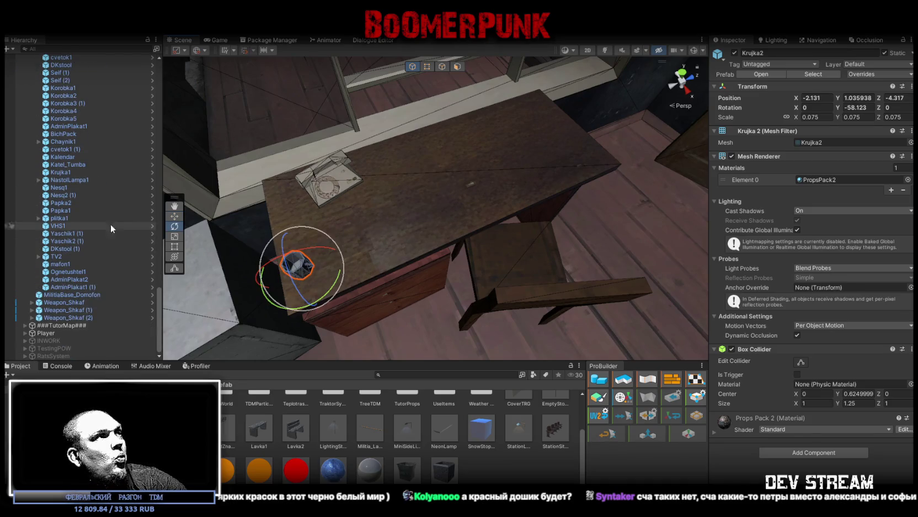
double_click(64, 196)
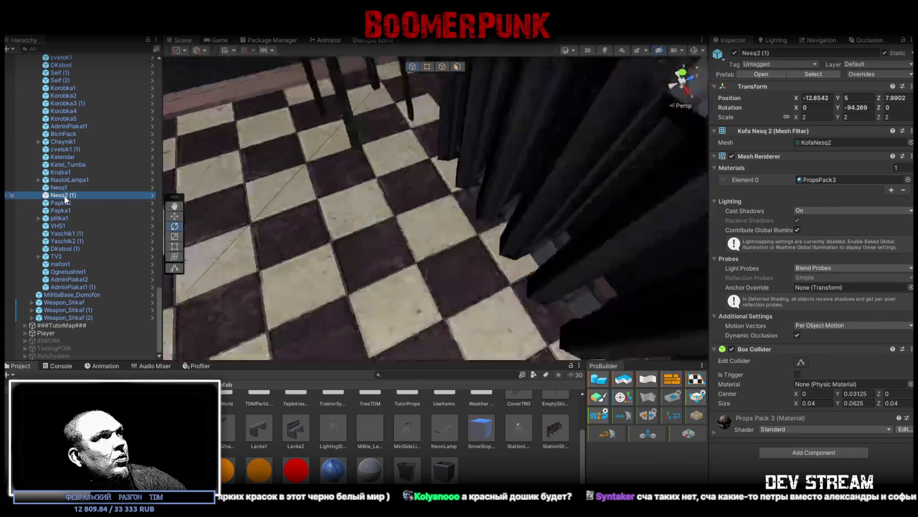
Frame the Papka2 folder and place it on the table top in the window room
double_click(67, 202)
left_click(61, 203)
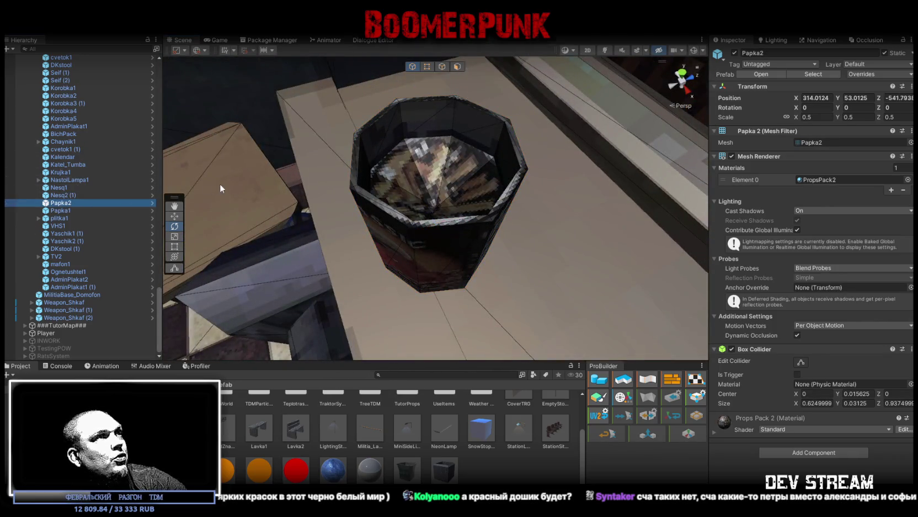
left_click_drag(353, 182, 368, 176)
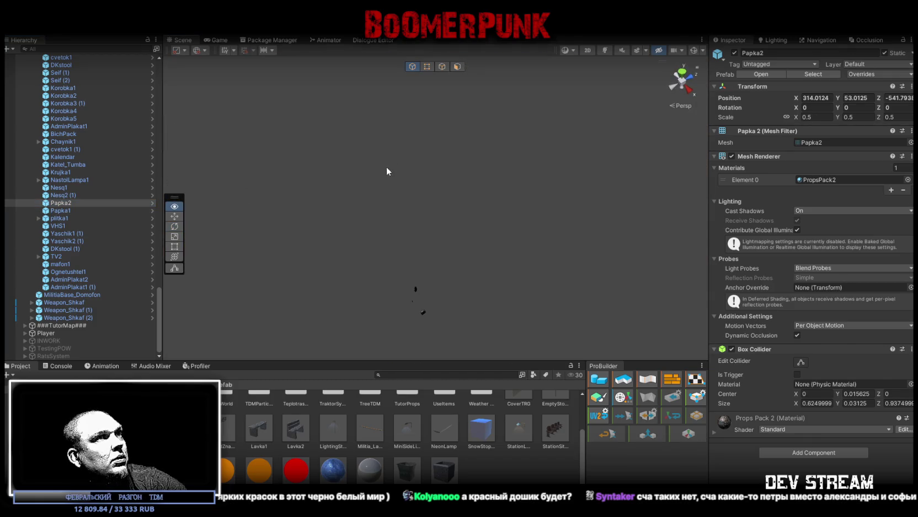
key("f")
left_click_drag(411, 157, 404, 151)
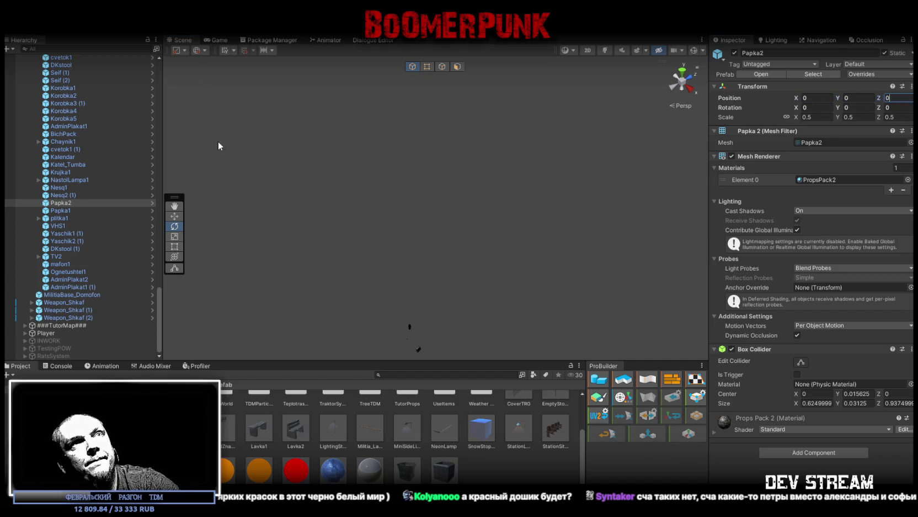
double_click(67, 203)
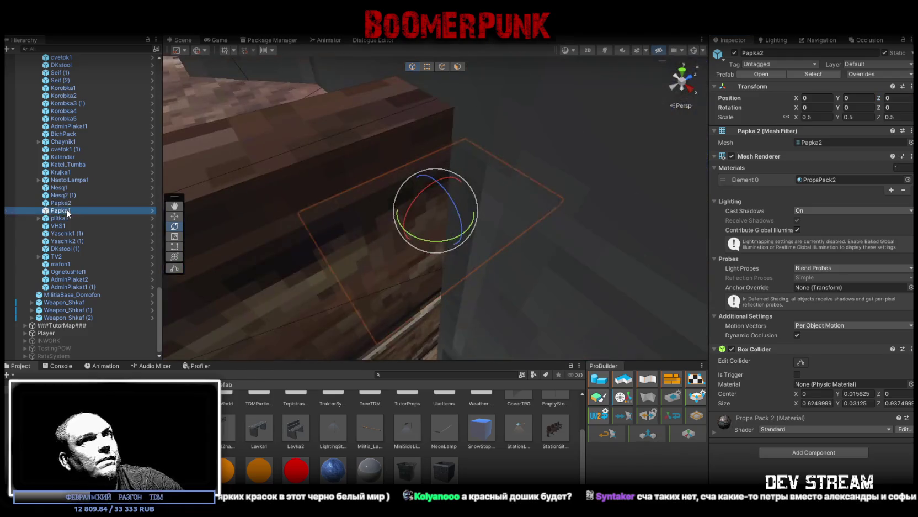
mouse_move(265, 149)
left_mouse_down()
mouse_move(279, 144)
mouse_move(348, 164)
mouse_move(366, 145)
mouse_move(586, 168)
left_mouse_up()
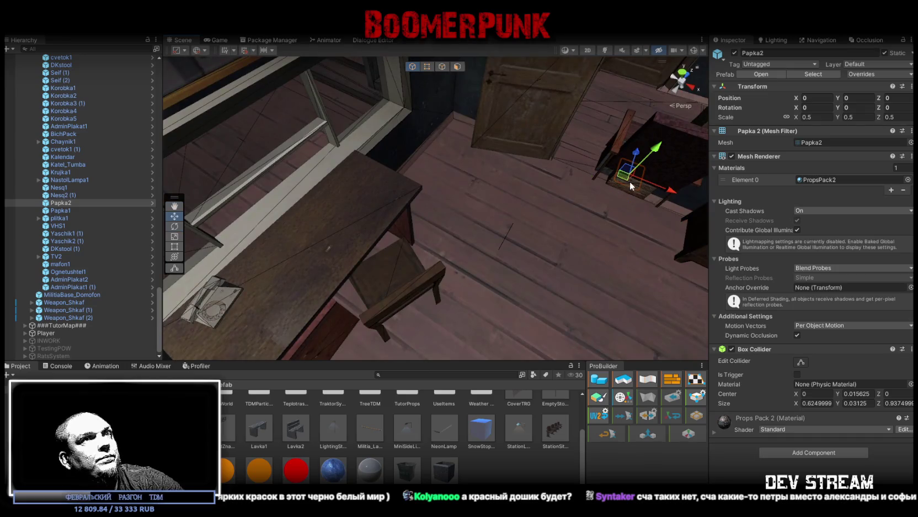
mouse_move(481, 216)
left_mouse_down()
mouse_move(469, 211)
mouse_move(465, 242)
left_mouse_up()
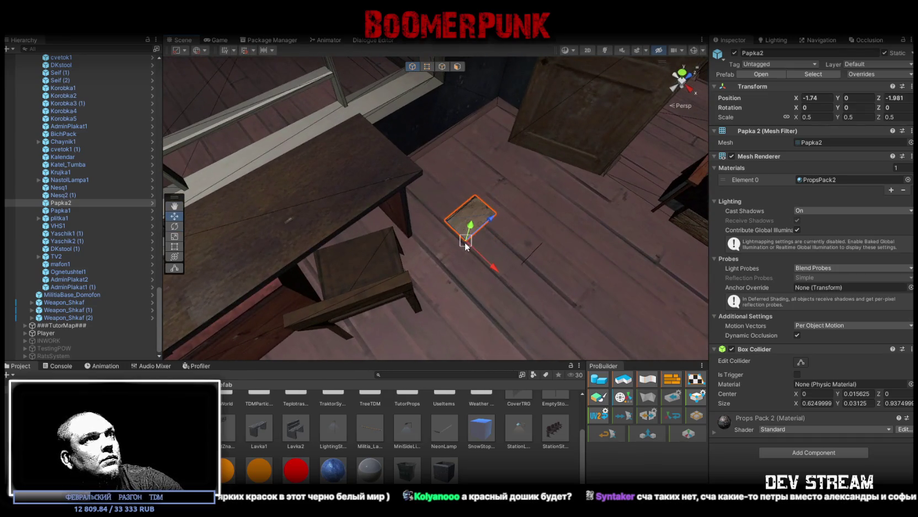
mouse_move(425, 168)
left_mouse_down()
mouse_move(296, 220)
mouse_move(256, 191)
mouse_move(502, 190)
mouse_move(342, 209)
mouse_move(229, 199)
mouse_move(326, 171)
left_mouse_up()
key("e")
key("w")
left_click_drag(398, 164, 442, 164)
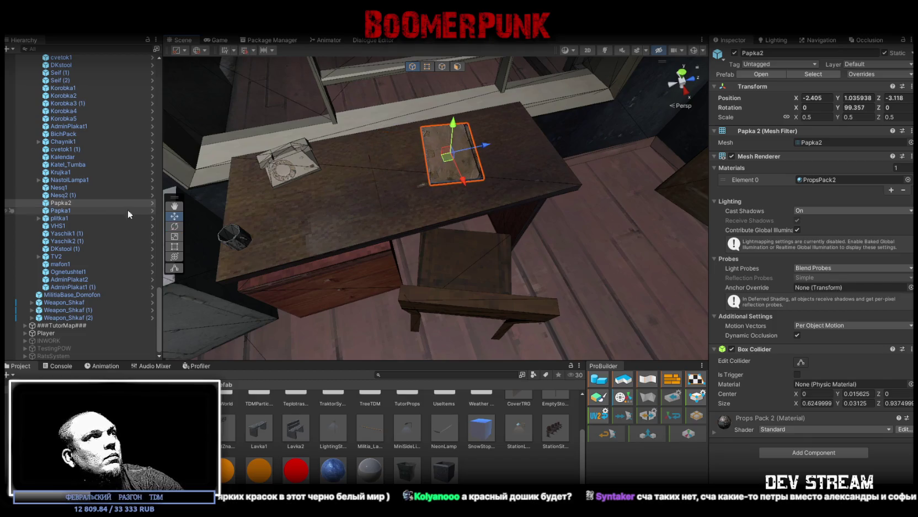
Lay Papka1 on top of Papka2 at -2.445, 1.052, -3.109 and turn it
double_click(89, 210)
left_click_drag(604, 145, 534, 156)
left_click_drag(269, 177, 259, 190)
key("f")
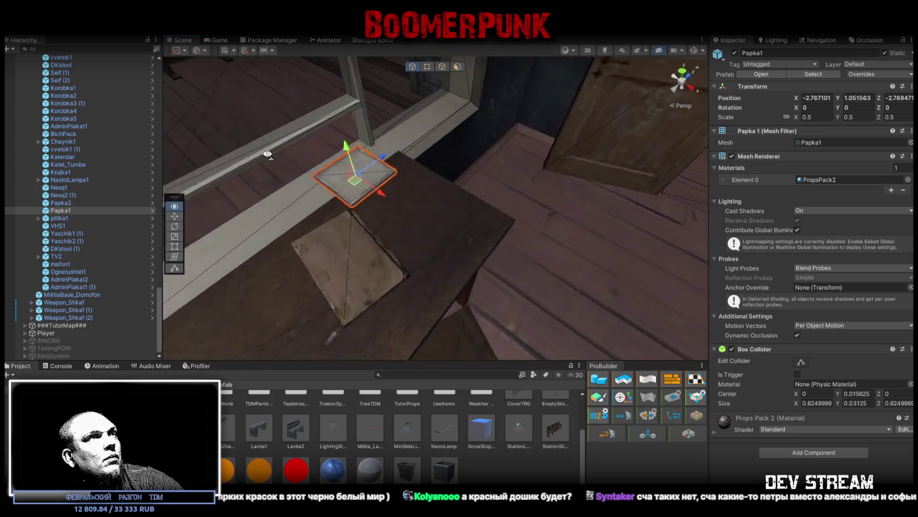
left_click_drag(388, 279, 394, 323)
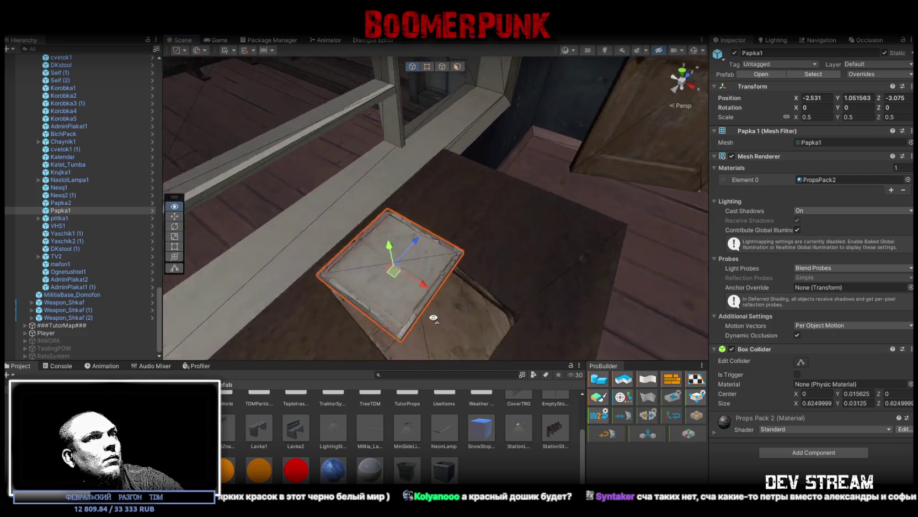
left_click_drag(373, 221, 400, 262)
key("e")
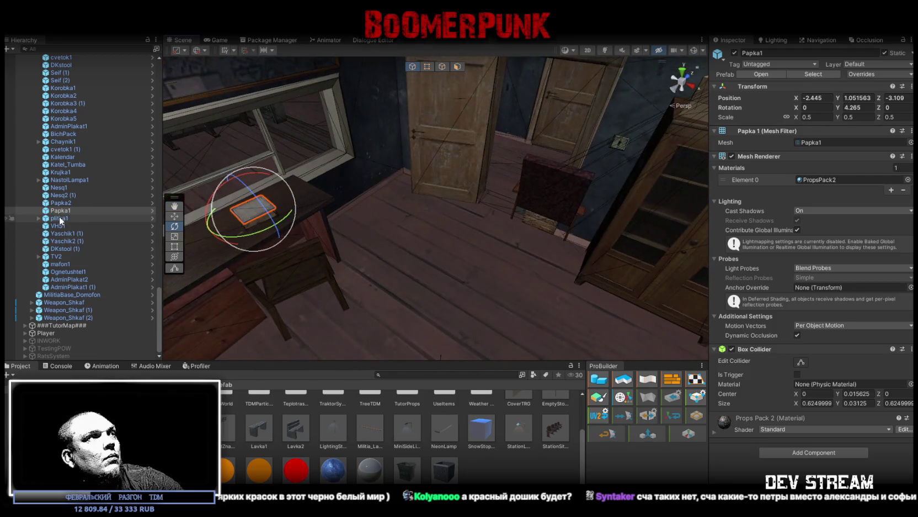
double_click(59, 218)
key("w")
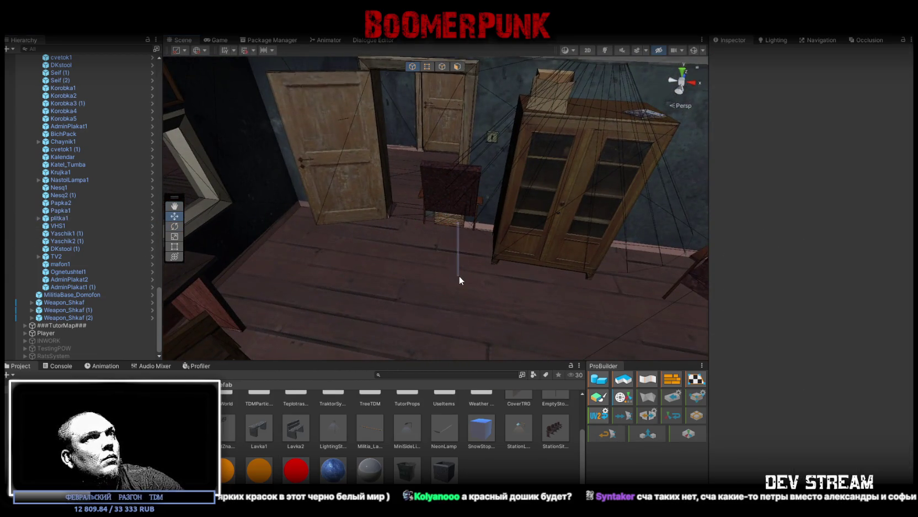
Snap the plitka1 hotplate onto the desk and set the Chaynik1 teapot on it at 0.086, 5.208, -4.666
mouse_move(487, 330)
left_mouse_down()
mouse_move(420, 298)
mouse_move(410, 267)
mouse_move(426, 291)
mouse_move(484, 283)
mouse_move(488, 301)
left_mouse_up()
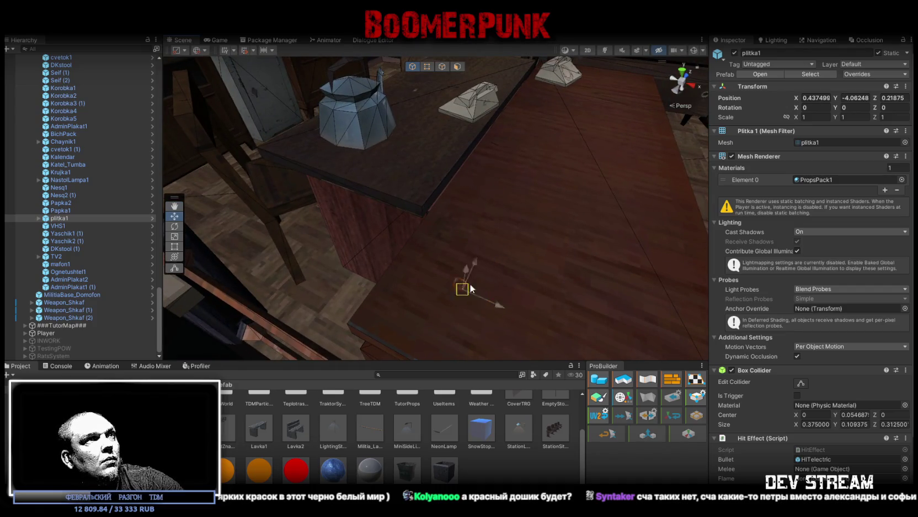
left_click_drag(425, 202, 421, 198)
left_click_drag(313, 242, 554, 249)
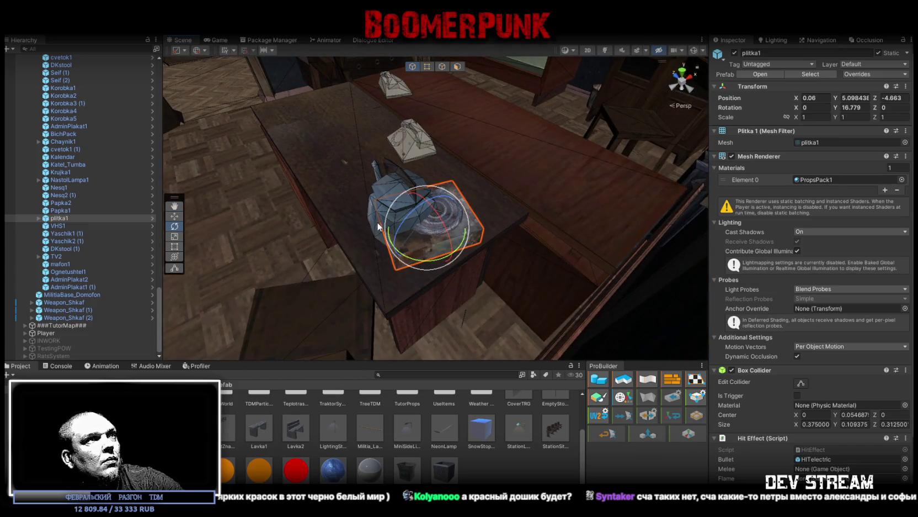
left_click(374, 217)
mouse_move(420, 239)
left_mouse_down()
mouse_move(446, 227)
mouse_move(435, 215)
mouse_move(463, 241)
left_mouse_up()
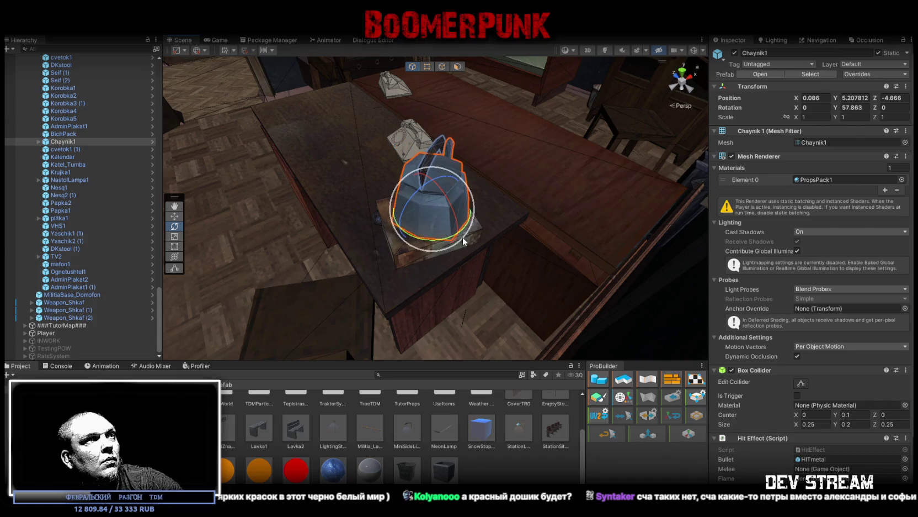
left_click(409, 257)
double_click(51, 226)
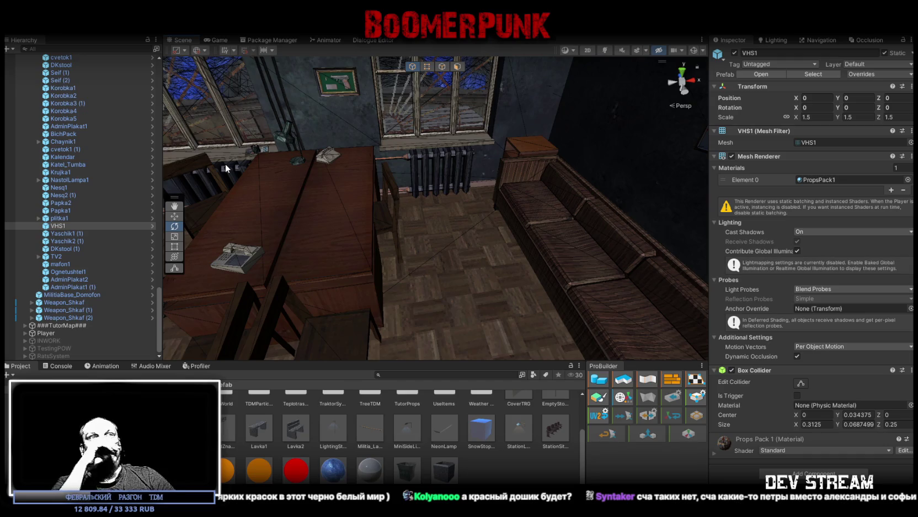
Select and frame the Yaschik1 (1) crate, undoing two trial rotations
mouse_move(225, 164)
left_mouse_down()
mouse_move(433, 172)
mouse_move(227, 237)
mouse_move(264, 241)
mouse_move(275, 255)
left_mouse_up()
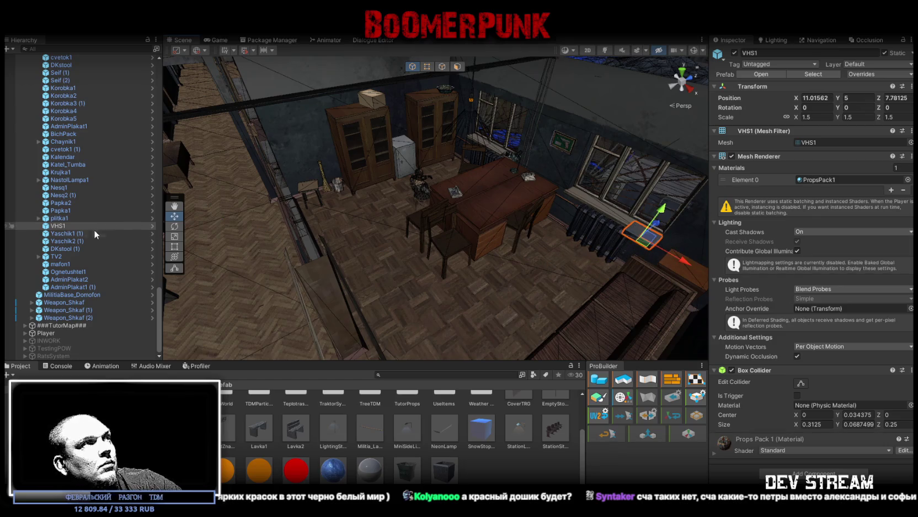
double_click(72, 233)
mouse_move(497, 232)
left_mouse_down()
mouse_move(626, 220)
mouse_move(648, 207)
mouse_move(578, 211)
mouse_move(587, 221)
mouse_move(584, 273)
mouse_move(317, 260)
mouse_move(383, 254)
mouse_move(261, 242)
mouse_move(474, 217)
mouse_move(171, 226)
left_mouse_up()
mouse_move(97, 218)
left_mouse_down()
mouse_move(177, 220)
mouse_move(222, 179)
mouse_move(229, 212)
mouse_move(253, 204)
mouse_move(321, 273)
left_mouse_up()
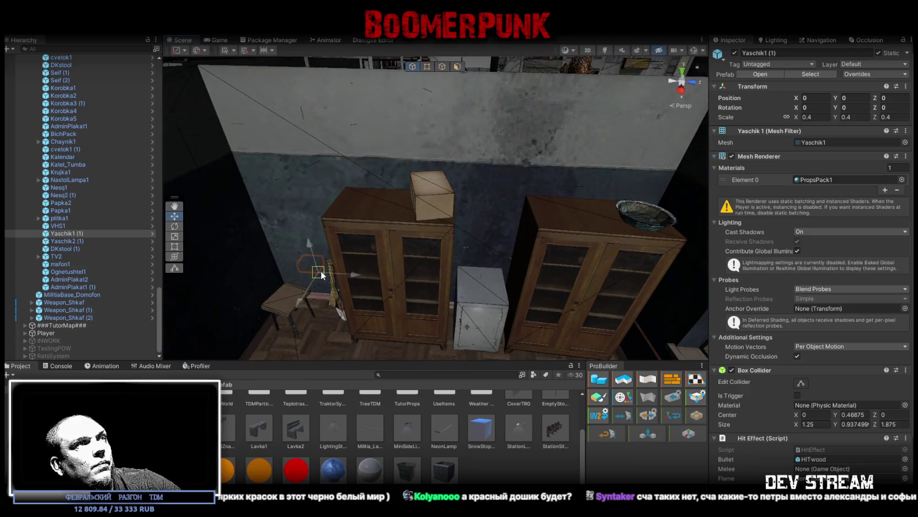
left_click_drag(364, 229, 466, 227)
key("f")
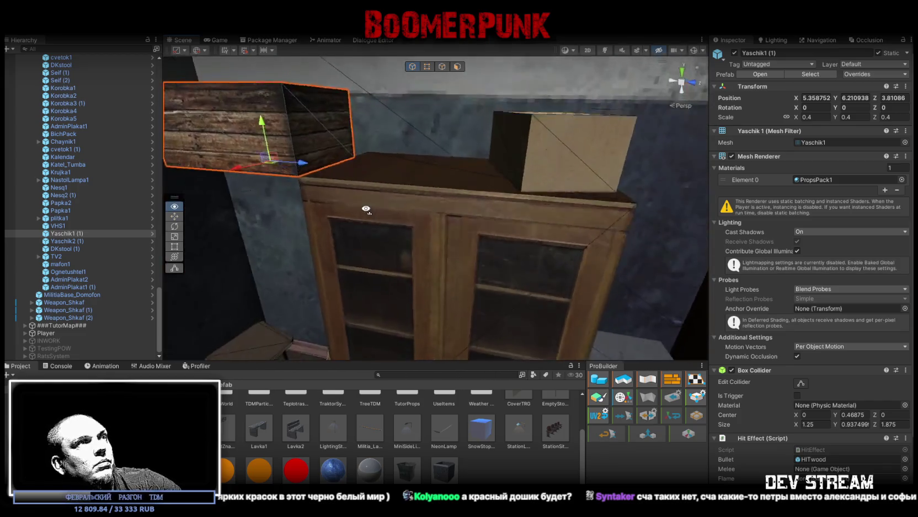
key("e")
mouse_move(309, 204)
left_mouse_down()
mouse_move(250, 293)
mouse_move(254, 278)
left_mouse_up()
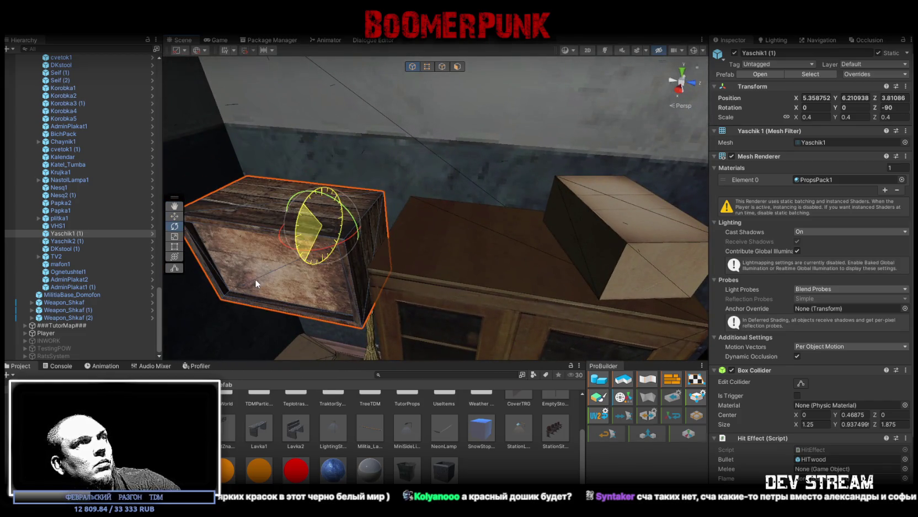
key("ctrl+z")
mouse_move(330, 242)
left_mouse_down()
mouse_move(343, 245)
mouse_move(276, 268)
mouse_move(370, 266)
left_mouse_up()
key("ctrl+z")
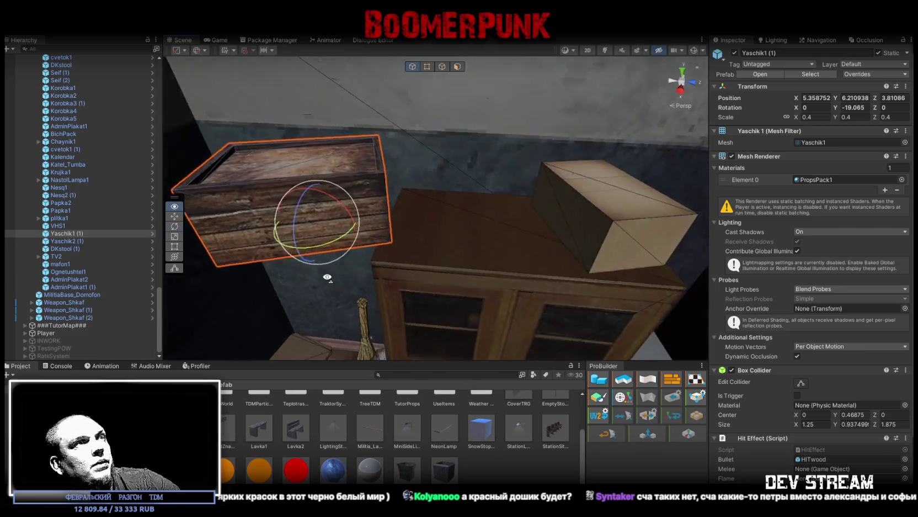
Move the crate onto the cupboard beside Korobka3 (1) at 5.278, 6.21, 4.61, turned about -4 degrees
key("w")
mouse_move(271, 261)
left_mouse_down()
mouse_move(415, 250)
mouse_move(410, 261)
left_mouse_up()
key("f")
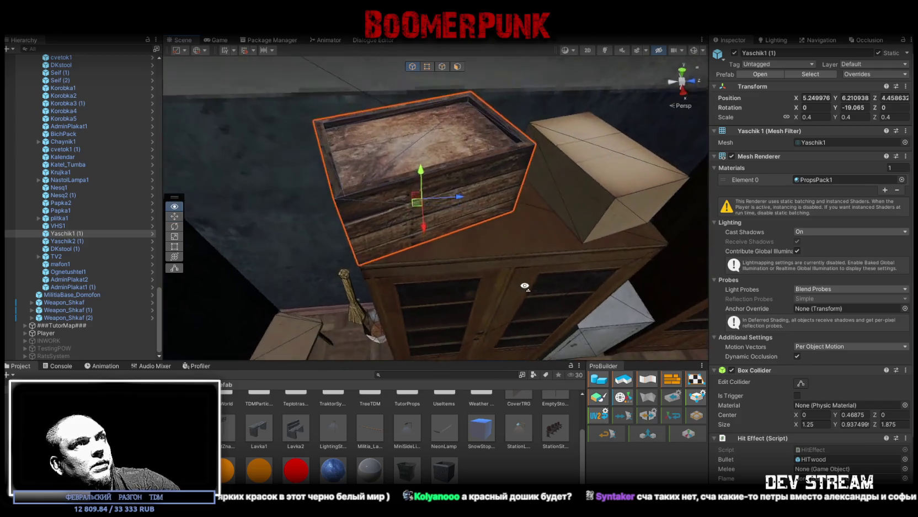
key("e")
mouse_move(446, 225)
left_mouse_down()
mouse_move(430, 224)
mouse_move(456, 202)
mouse_move(458, 209)
left_mouse_up()
key("w")
scroll(390, 233, "up", 3)
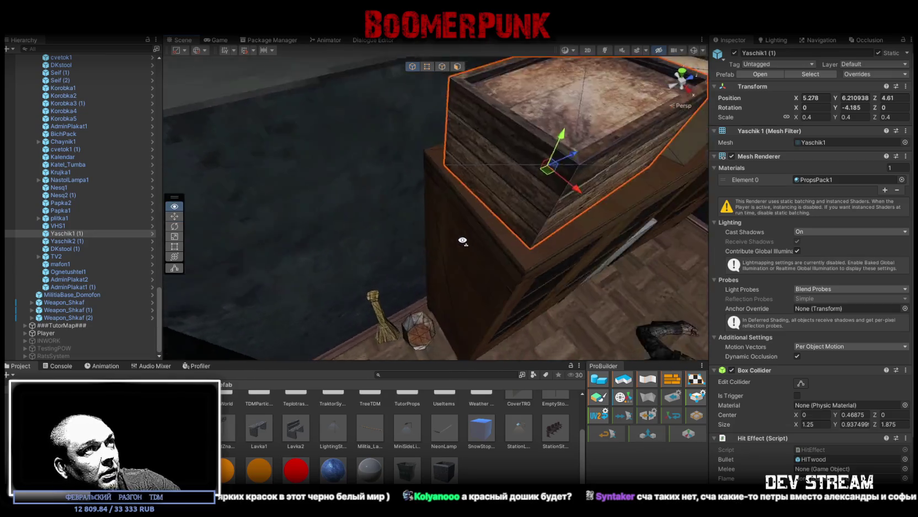
left_click(456, 182)
Select and frame the second wooden crate, Yaschik2 (1)
key("f")
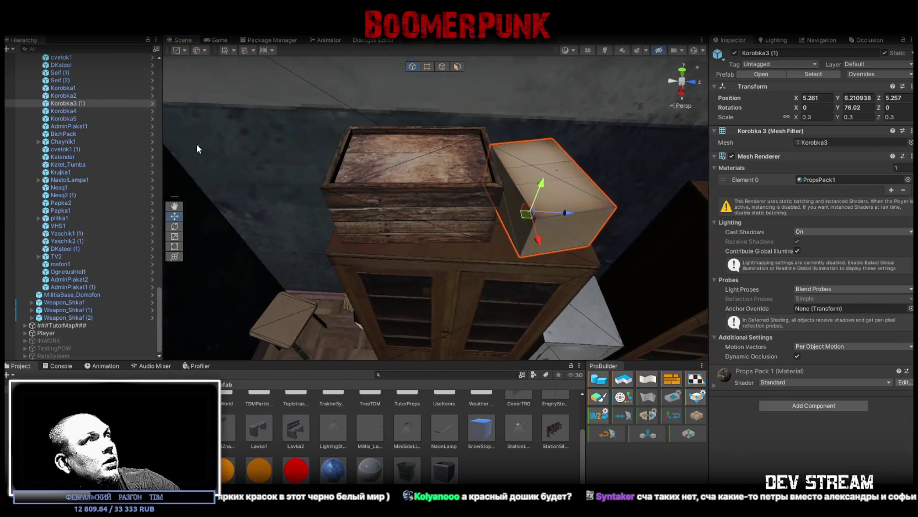
double_click(72, 111)
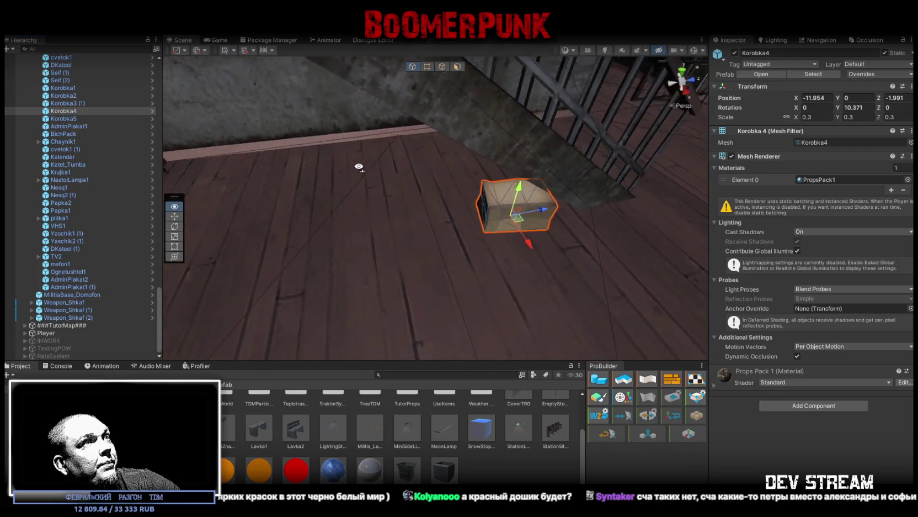
double_click(72, 240)
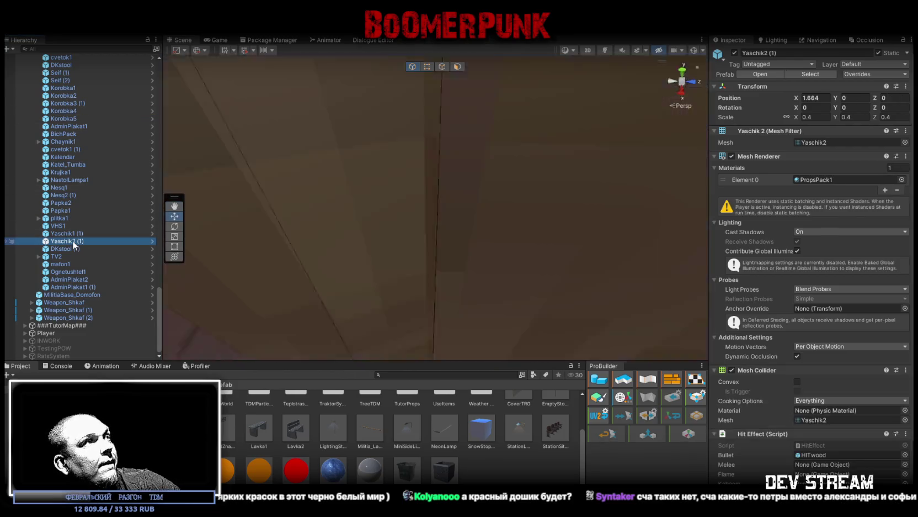
mouse_move(441, 182)
left_mouse_down()
mouse_move(584, 164)
mouse_move(431, 138)
mouse_move(556, 186)
mouse_move(529, 199)
mouse_move(580, 244)
mouse_move(504, 205)
mouse_move(602, 128)
left_mouse_up()
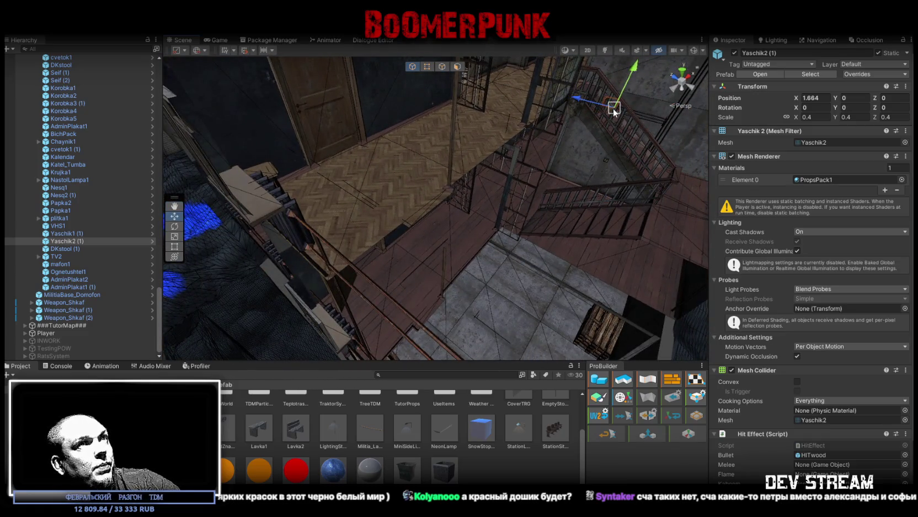
key("f")
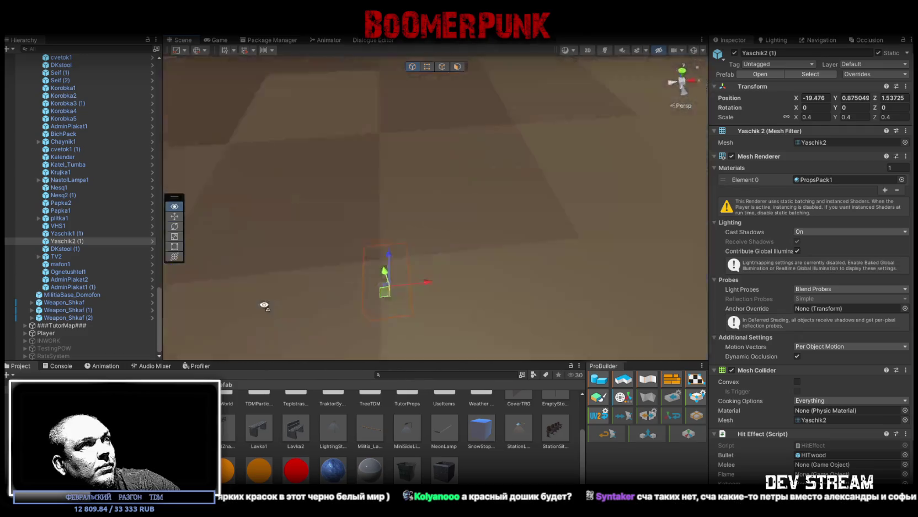
Tip the crate onto its side, spin it to an angle and slide it across the floor
key("e")
mouse_move(400, 240)
left_mouse_down()
mouse_move(308, 269)
mouse_move(488, 274)
mouse_move(403, 230)
left_mouse_up()
key("w")
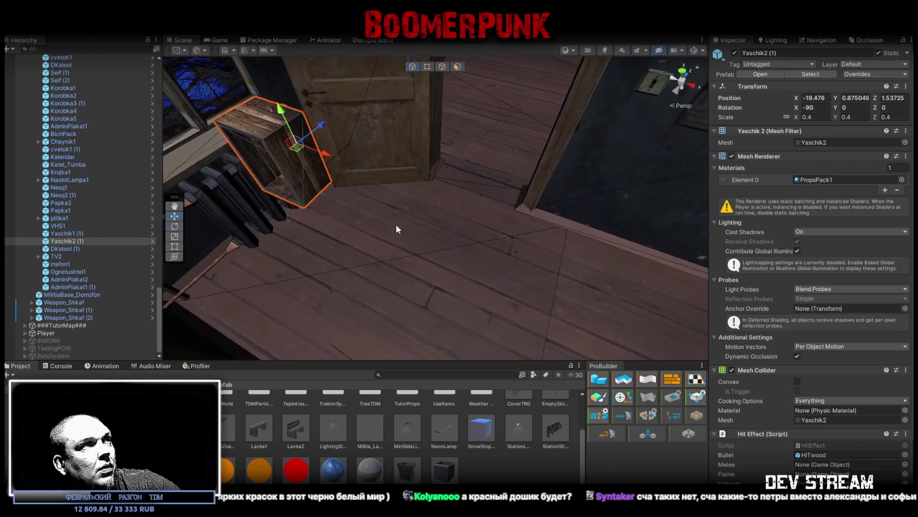
mouse_move(332, 182)
left_mouse_down()
mouse_move(493, 211)
mouse_move(352, 195)
left_mouse_up()
key("f")
key("e")
mouse_move(405, 210)
left_mouse_down()
mouse_move(441, 206)
mouse_move(294, 225)
mouse_move(520, 199)
mouse_move(502, 213)
mouse_move(558, 224)
left_mouse_up()
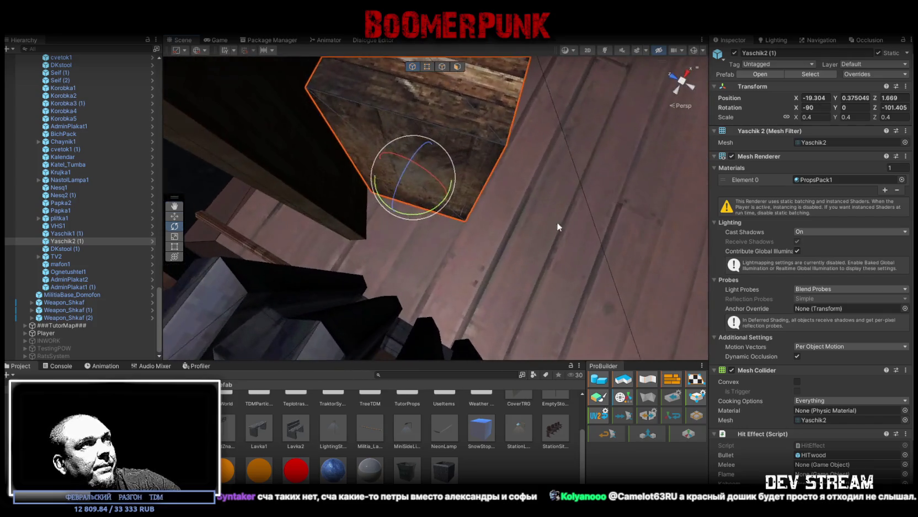
key("w")
mouse_move(420, 188)
left_mouse_down()
mouse_move(433, 251)
mouse_move(411, 294)
mouse_move(387, 297)
mouse_move(395, 300)
mouse_move(338, 256)
mouse_move(367, 276)
mouse_move(223, 264)
left_mouse_up()
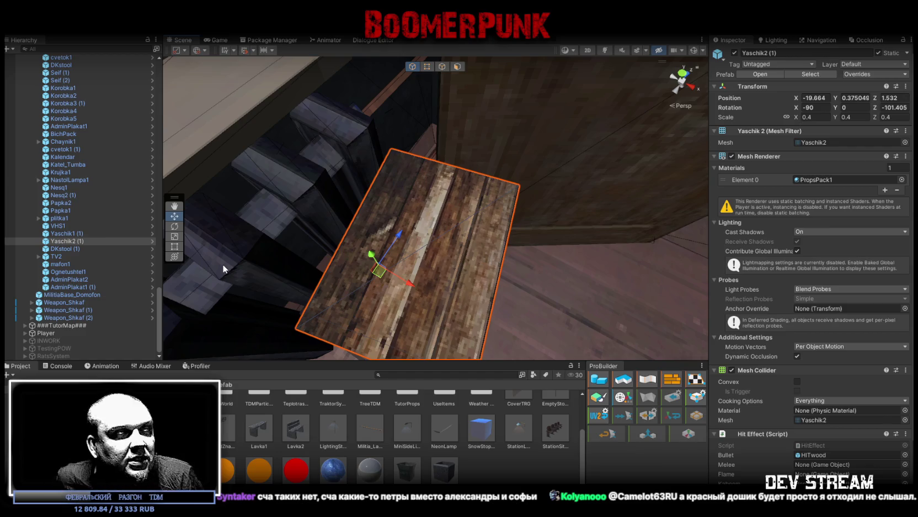
Check the lying crate from above, then select and frame the DKstool (1) armchair
mouse_move(321, 184)
left_mouse_down()
mouse_move(474, 256)
mouse_move(409, 295)
left_mouse_up()
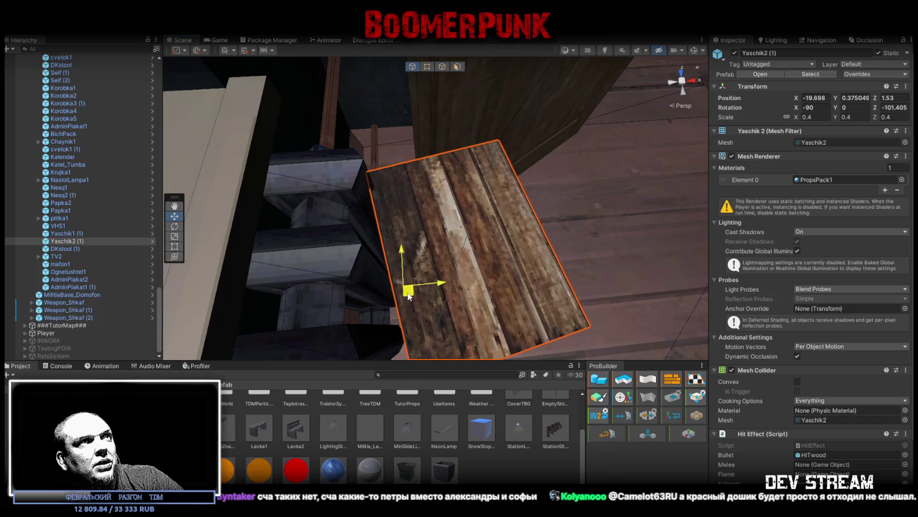
left_click_drag(501, 287, 402, 241)
double_click(63, 249)
mouse_move(266, 232)
left_mouse_down()
mouse_move(248, 178)
mouse_move(272, 219)
mouse_move(595, 242)
mouse_move(652, 232)
mouse_move(715, 198)
mouse_move(841, 190)
mouse_move(331, 193)
mouse_move(514, 196)
mouse_move(352, 218)
left_mouse_up()
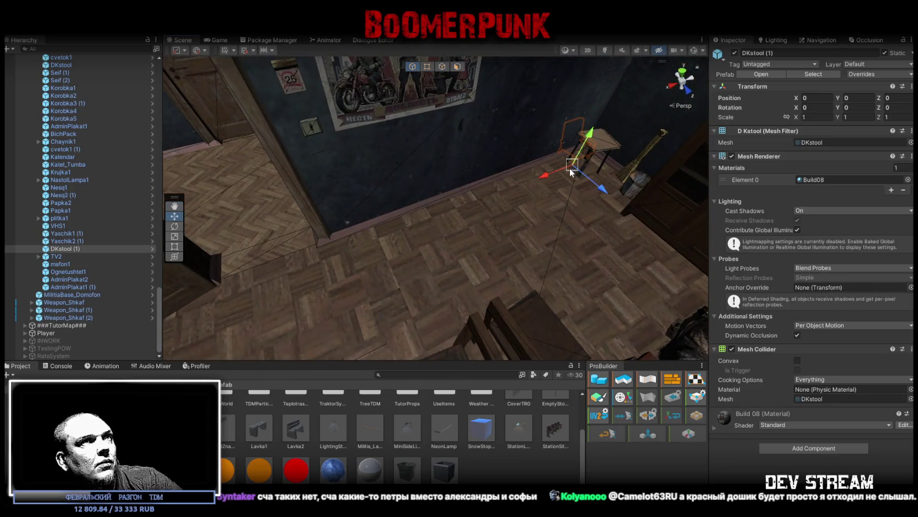
Move the DKstool (1) armchair beside the small stool and turn it about 20 degrees
mouse_move(351, 217)
left_mouse_down()
mouse_move(553, 257)
mouse_move(537, 262)
left_mouse_up()
scroll(539, 218, "up", 3)
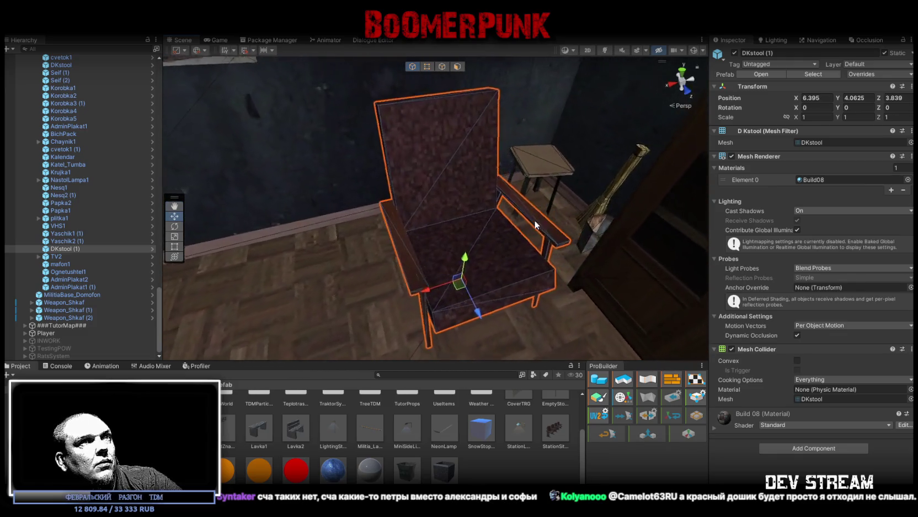
key("e")
mouse_move(490, 303)
left_mouse_down()
mouse_move(466, 305)
mouse_move(478, 302)
mouse_move(478, 252)
mouse_move(389, 267)
mouse_move(370, 235)
mouse_move(435, 255)
mouse_move(448, 297)
mouse_move(461, 278)
mouse_move(452, 264)
mouse_move(465, 296)
mouse_move(497, 272)
mouse_move(479, 202)
mouse_move(486, 210)
mouse_move(470, 220)
mouse_move(564, 197)
left_mouse_up()
key("w")
scroll(453, 205, "up", 3)
Adjust the Taburet stool's rotation and select the broom and the bucket under the table
left_click(453, 211)
key("e")
left_click(479, 201)
key("w")
left_click(548, 208)
mouse_move(539, 234)
left_mouse_down()
mouse_move(549, 230)
mouse_move(351, 207)
mouse_move(385, 274)
left_mouse_up()
Fine-tune the armchair to 6.005, 4.0625, 3.627 beside the cabinet, turned about 34.6 degrees
left_click(384, 274)
key("f")
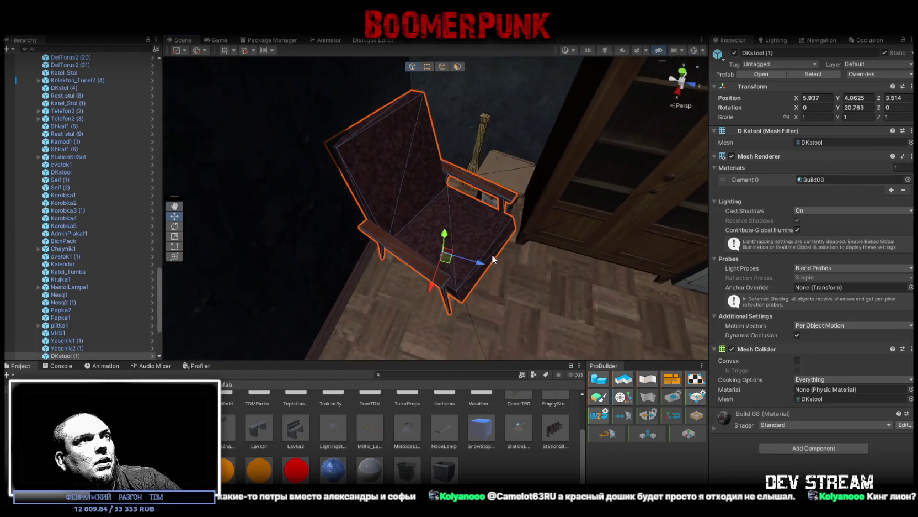
mouse_move(449, 261)
left_mouse_down()
mouse_move(460, 262)
mouse_move(462, 284)
mouse_move(405, 239)
mouse_move(383, 263)
mouse_move(390, 253)
left_mouse_up()
key("w")
left_click_drag(390, 253, 616, 243)
left_click_drag(532, 271, 536, 272)
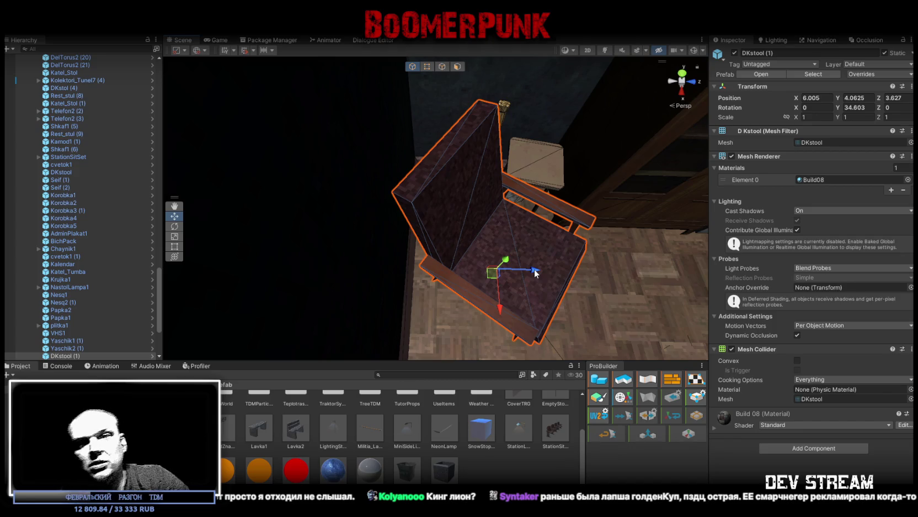
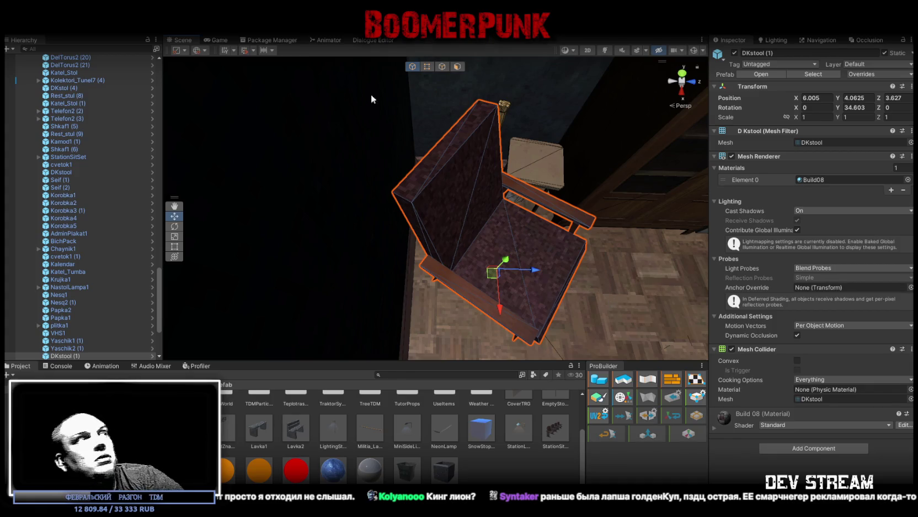
Move TV2 onto the DK_tumba cabinet by the window and turn it to face the room
scroll(141, 256, "down", 4)
left_click(58, 277)
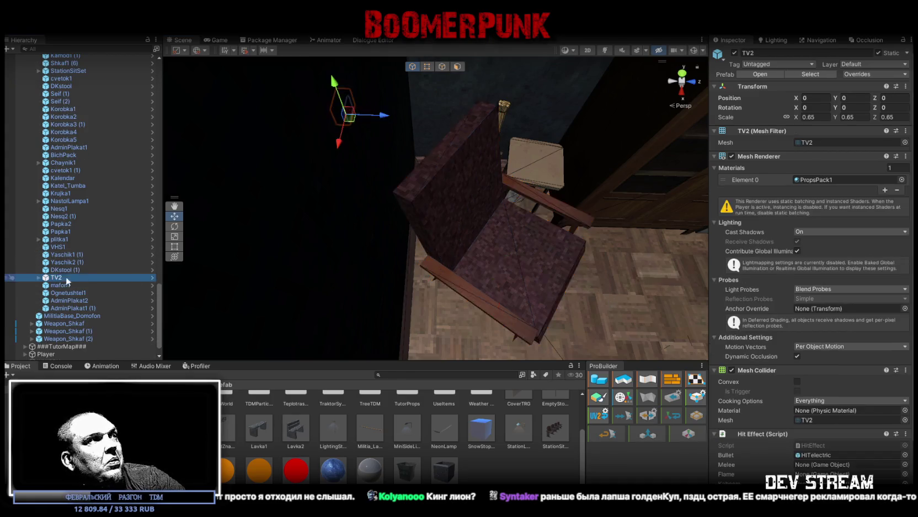
left_click_drag(345, 170, 329, 166)
left_click_drag(555, 319, 560, 315)
key("f")
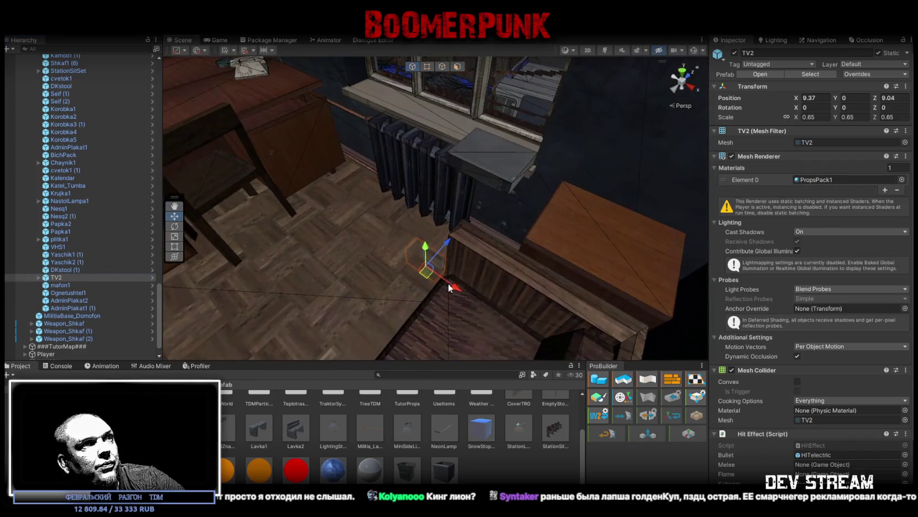
mouse_move(432, 282)
left_mouse_down()
mouse_move(556, 210)
mouse_move(572, 181)
mouse_move(562, 221)
mouse_move(555, 216)
left_mouse_up()
key("e")
left_click_drag(472, 193, 657, 199)
key("w")
mouse_move(431, 172)
left_mouse_down()
mouse_move(501, 208)
mouse_move(592, 205)
mouse_move(505, 206)
mouse_move(466, 186)
left_mouse_up()
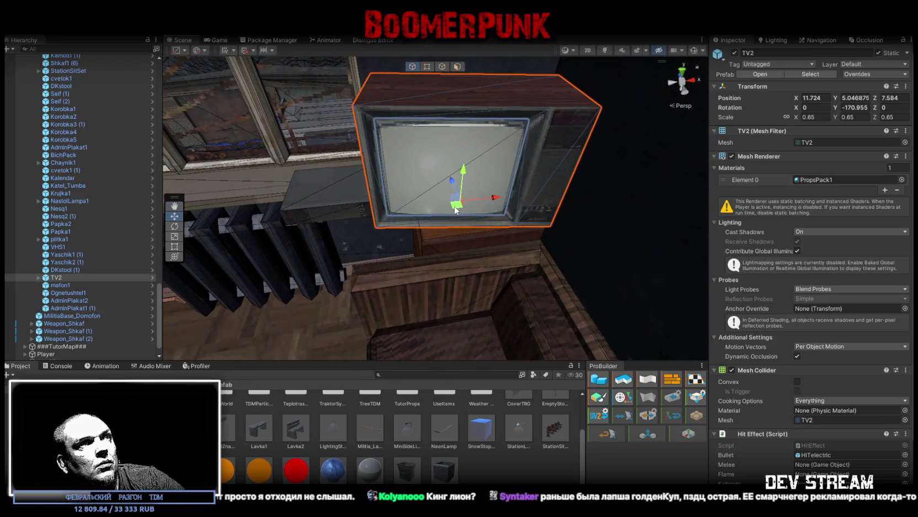
left_click(448, 241)
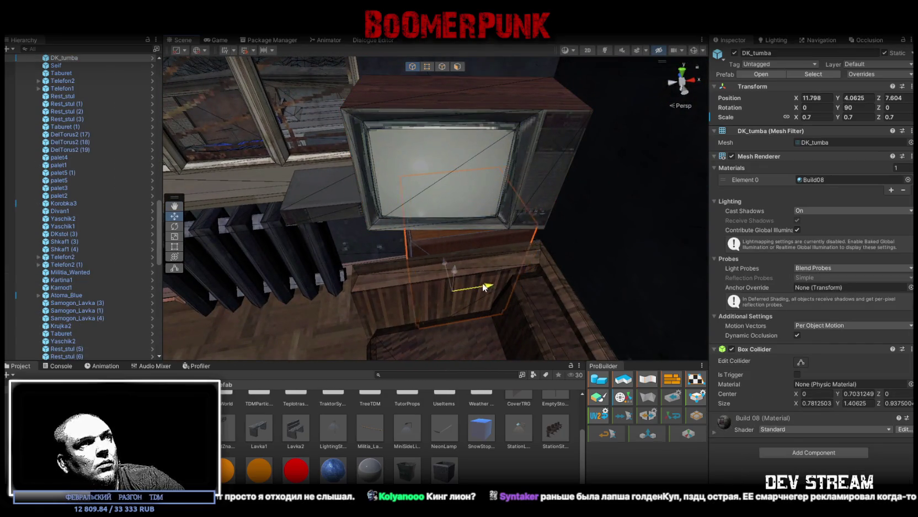
Set the VHS1 box on top of the TV at 11.63, 5.656251, 7.552
left_click(334, 196)
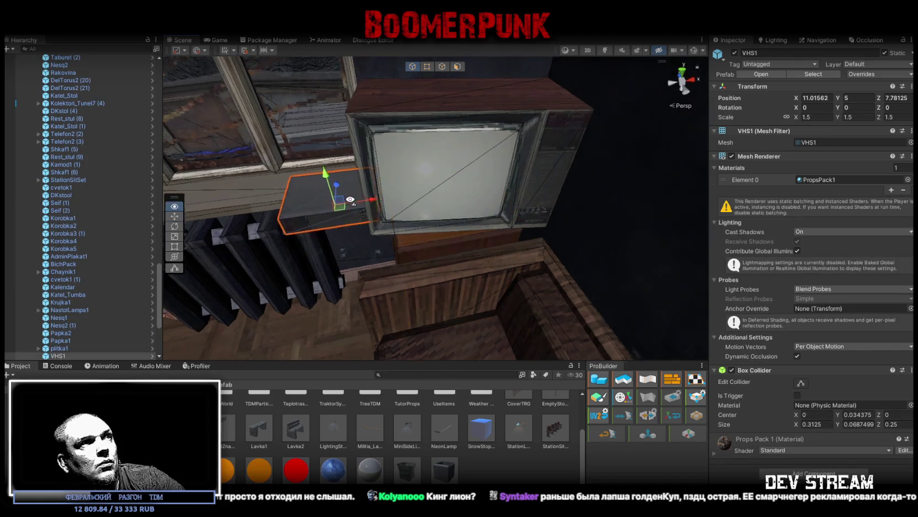
key("f")
left_click_drag(357, 211, 345, 122)
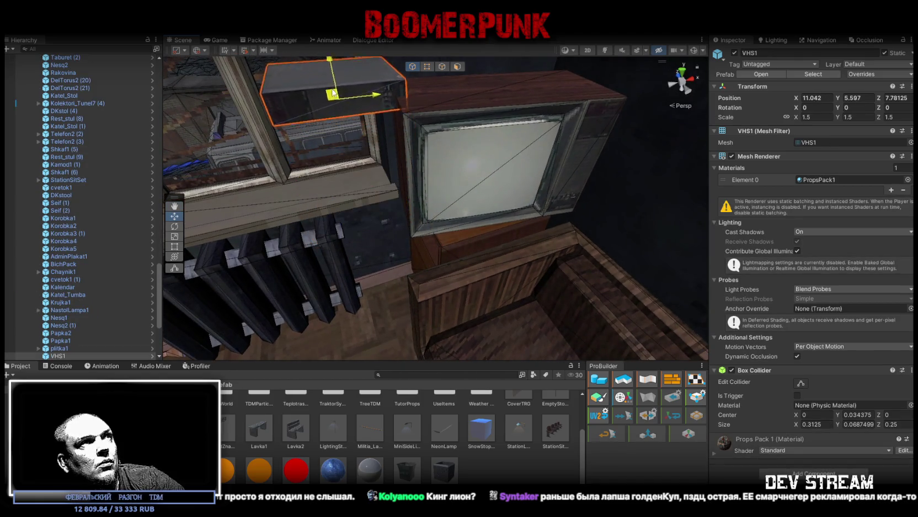
key("f")
left_click_drag(477, 169, 425, 196)
key("e")
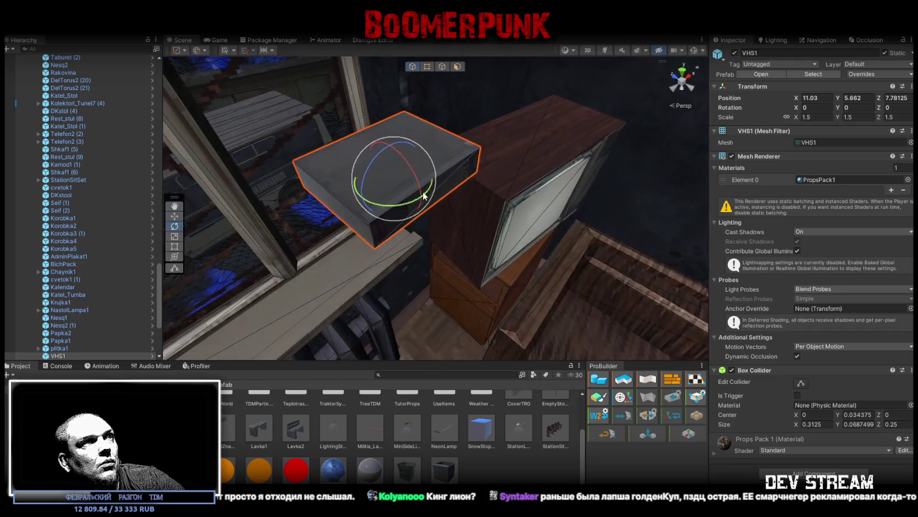
key("w")
mouse_move(595, 188)
left_mouse_down()
mouse_move(316, 216)
mouse_move(432, 215)
mouse_move(507, 168)
mouse_move(446, 162)
mouse_move(417, 226)
mouse_move(380, 205)
mouse_move(441, 171)
mouse_move(500, 176)
left_mouse_up()
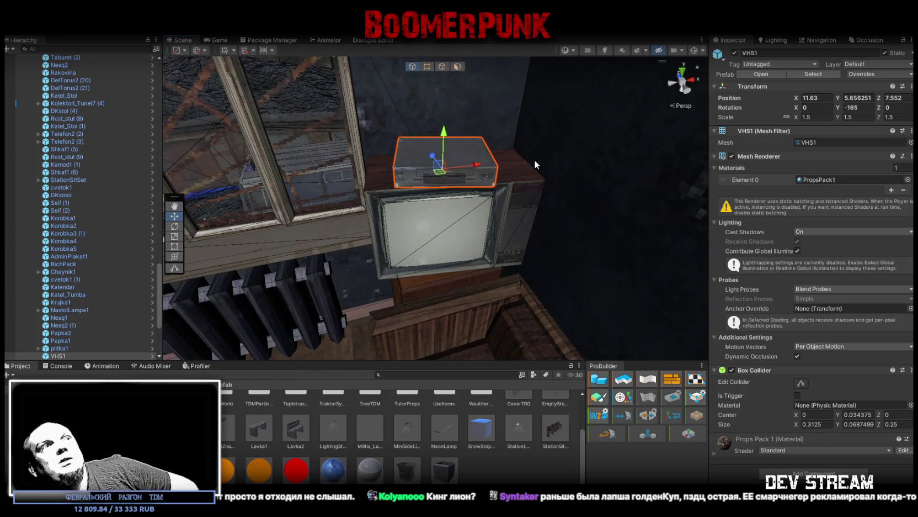
left_click(71, 278)
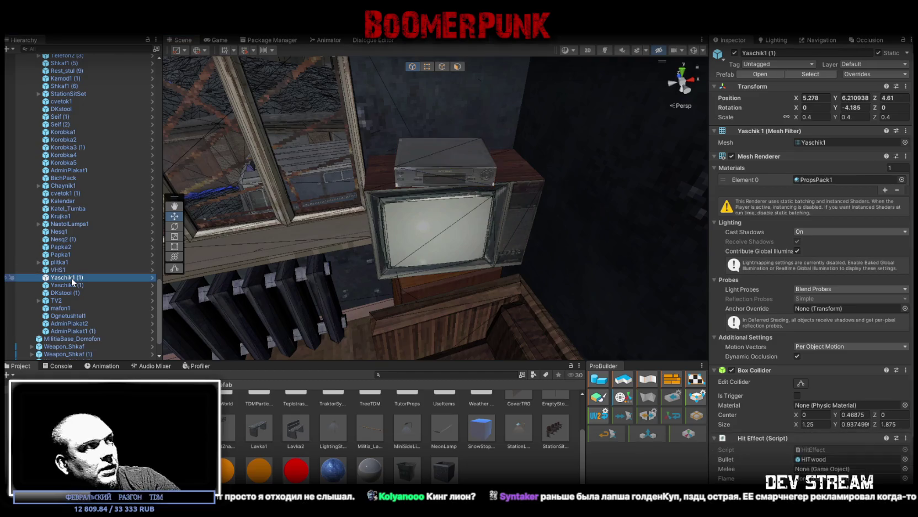
Place mafon1 on the desk at 0.984, 5.098438, -5.203, turned 9.089 on Y
left_click(468, 227)
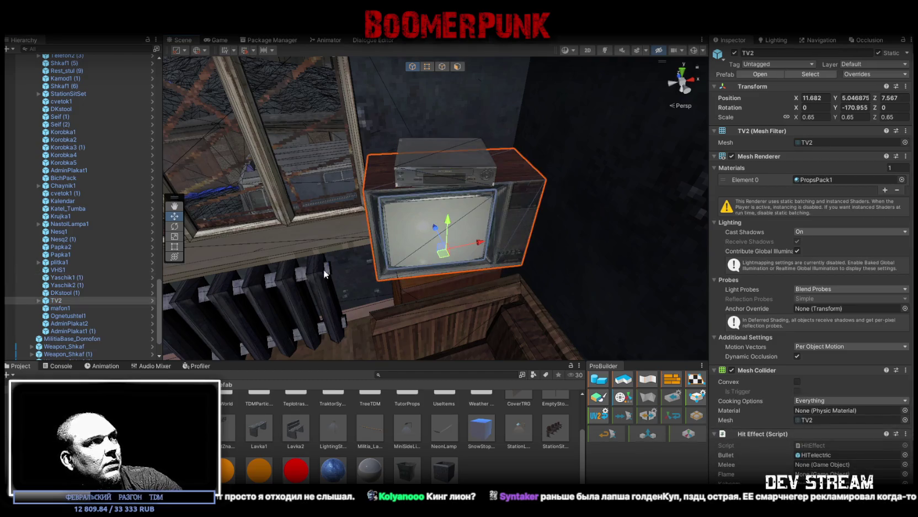
double_click(72, 310)
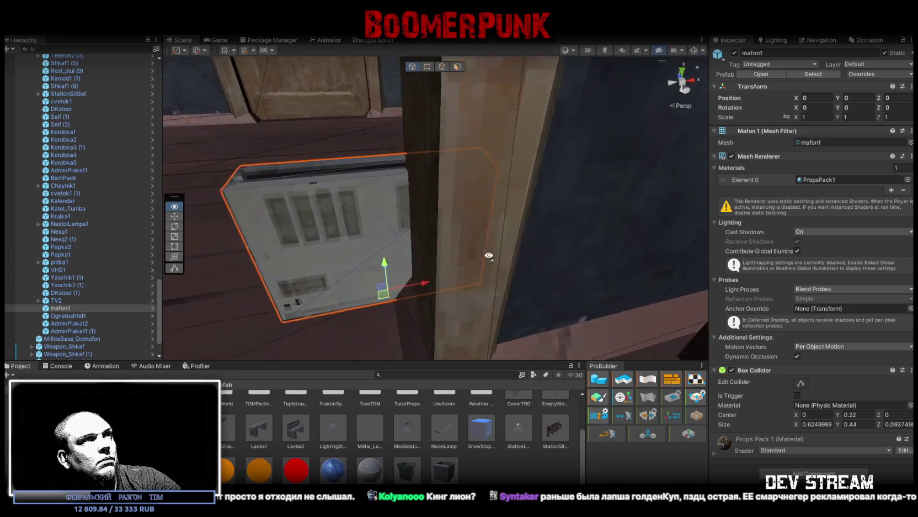
mouse_move(425, 266)
left_mouse_down()
mouse_move(563, 254)
mouse_move(677, 269)
mouse_move(586, 256)
mouse_move(342, 323)
mouse_move(364, 317)
left_mouse_up()
mouse_move(451, 303)
left_mouse_down()
mouse_move(390, 316)
mouse_move(393, 290)
mouse_move(401, 307)
mouse_move(261, 271)
mouse_move(290, 292)
mouse_move(529, 283)
mouse_move(328, 322)
mouse_move(371, 326)
left_mouse_up()
mouse_move(453, 194)
left_mouse_down()
mouse_move(379, 266)
mouse_move(437, 257)
mouse_move(417, 267)
mouse_move(432, 277)
left_mouse_up()
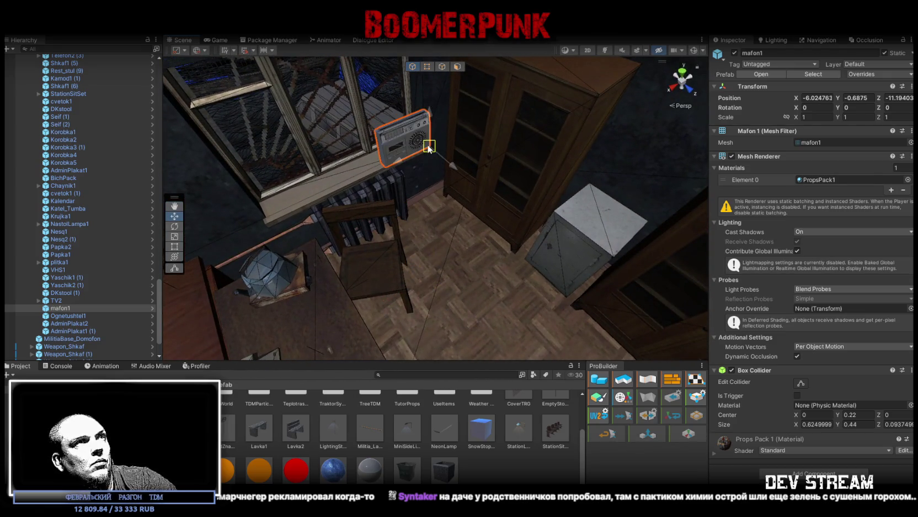
mouse_move(428, 149)
left_mouse_down()
mouse_move(482, 207)
mouse_move(437, 205)
mouse_move(435, 184)
mouse_move(452, 157)
left_mouse_up()
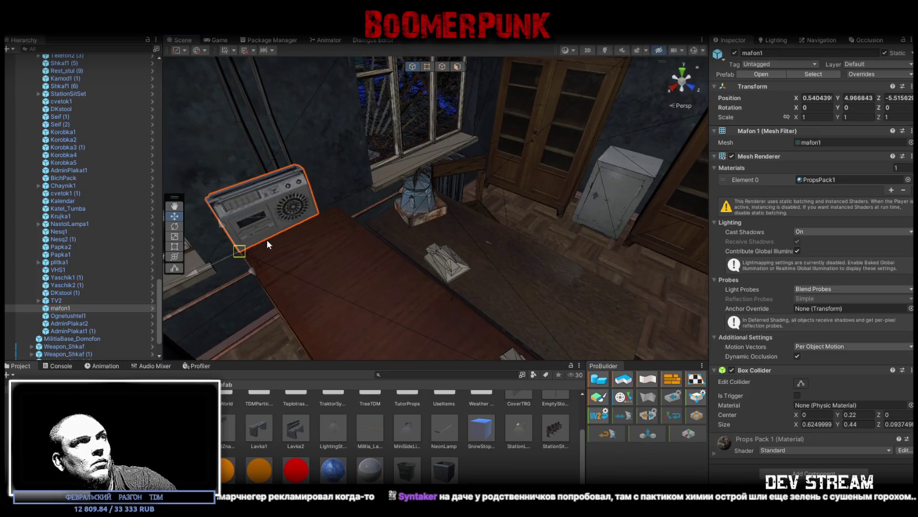
left_click_drag(248, 253, 356, 246)
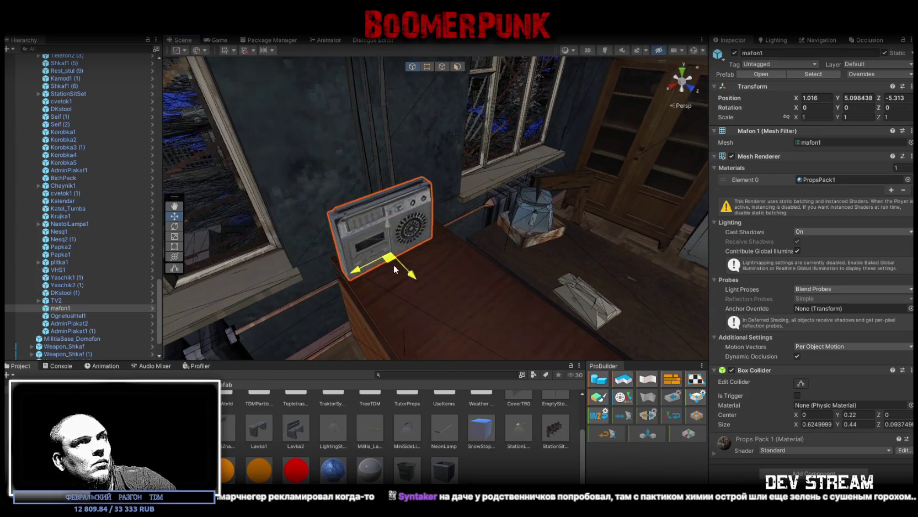
key("w")
mouse_move(404, 292)
left_mouse_down()
mouse_move(458, 259)
mouse_move(524, 267)
mouse_move(522, 275)
left_mouse_up()
key("w")
left_click_drag(485, 250, 485, 252)
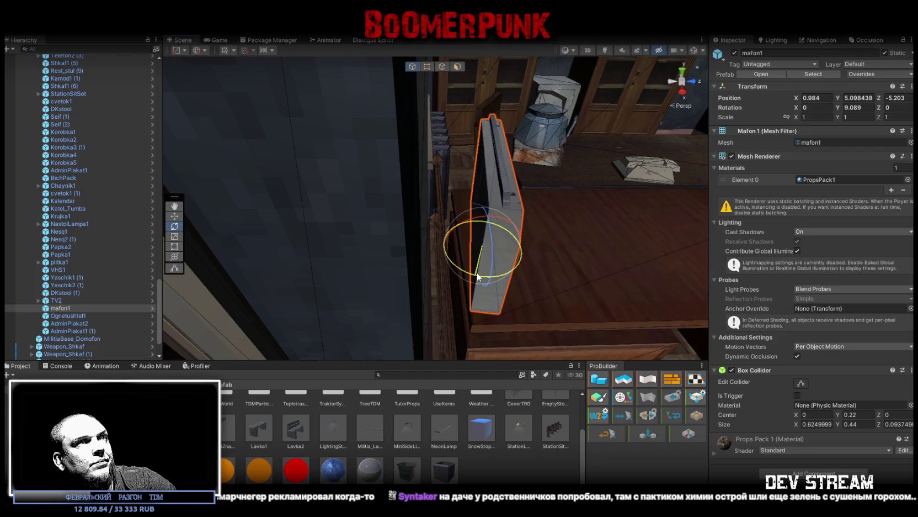
Locate and frame the AdminPlakat2 poster among the extinguisher and evacuation-plan objects
double_click(74, 318)
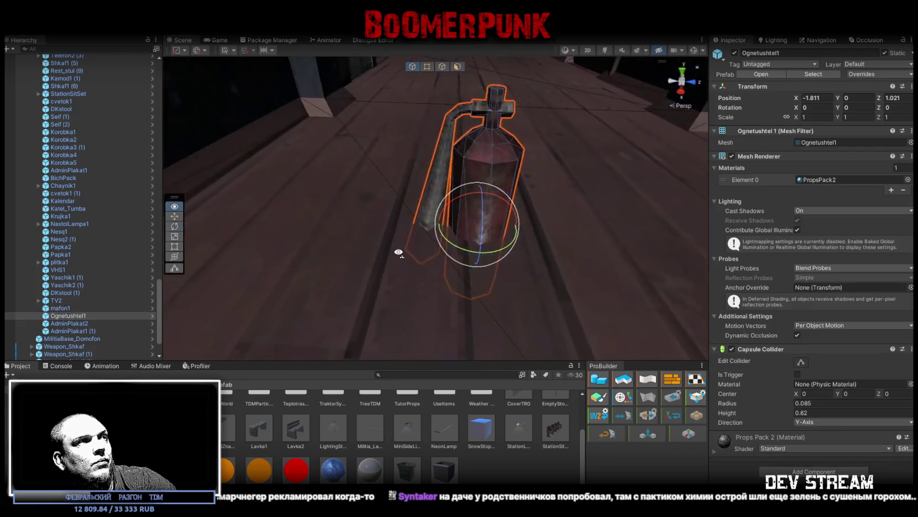
double_click(76, 331)
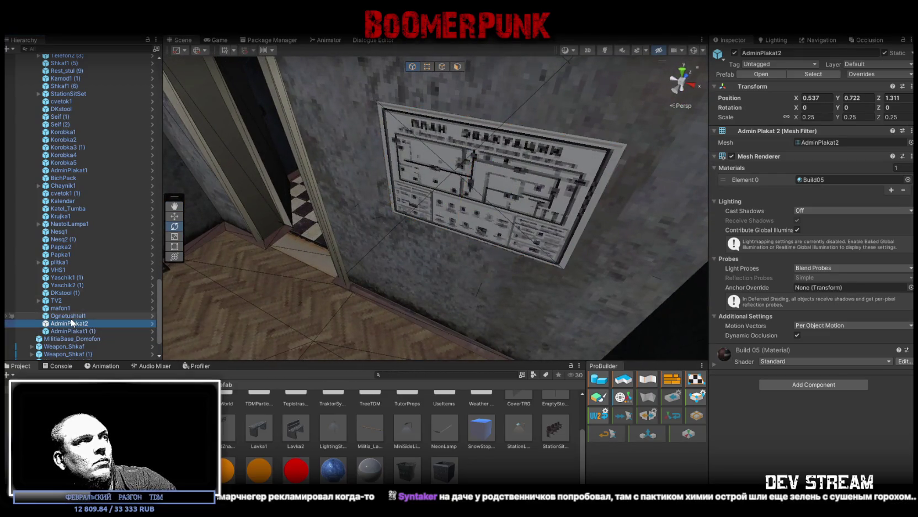
left_click(72, 316)
double_click(77, 323)
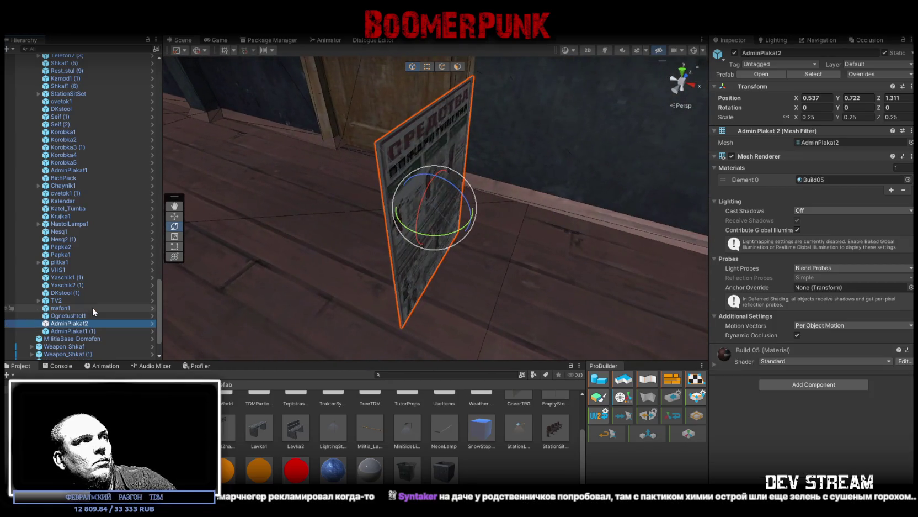
double_click(74, 317)
double_click(75, 323)
mouse_move(400, 235)
left_mouse_down()
mouse_move(305, 220)
mouse_move(562, 233)
mouse_move(636, 177)
mouse_move(483, 199)
mouse_move(525, 225)
left_mouse_up()
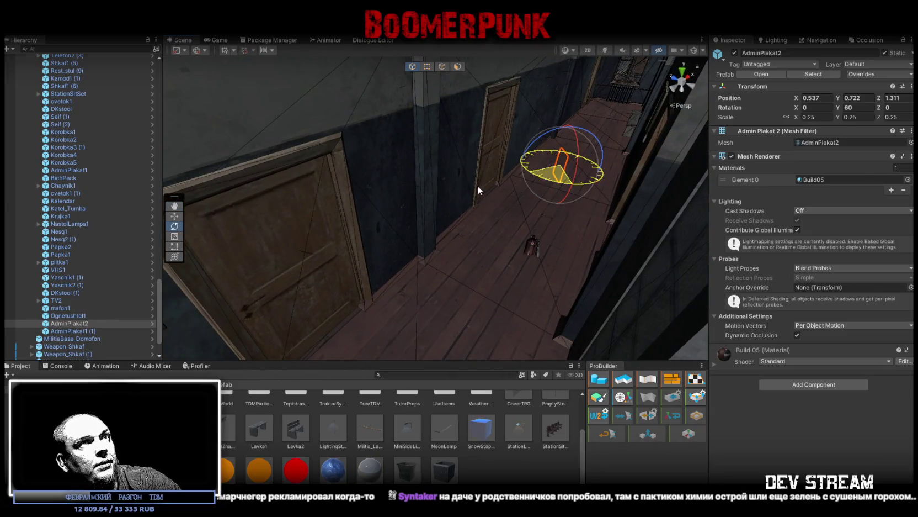
Turn the poster to 90 on Y and set it flat on the corridor wall beside the door
mouse_move(407, 156)
left_mouse_down()
mouse_move(400, 153)
mouse_move(443, 179)
left_mouse_up()
key("w")
mouse_move(386, 206)
left_mouse_down()
mouse_move(380, 123)
mouse_move(470, 239)
mouse_move(398, 214)
left_mouse_up()
key("f")
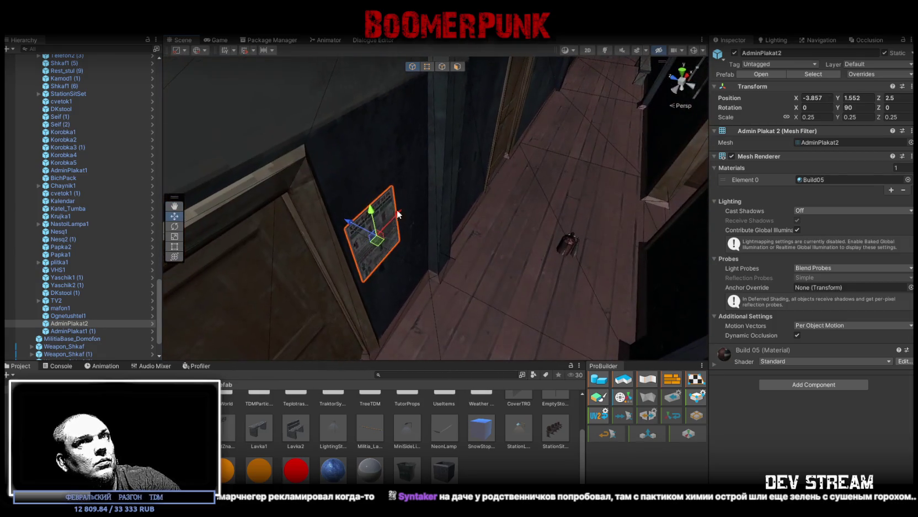
mouse_move(547, 260)
left_mouse_down()
mouse_move(433, 240)
mouse_move(435, 311)
mouse_move(419, 238)
mouse_move(441, 232)
left_mouse_up()
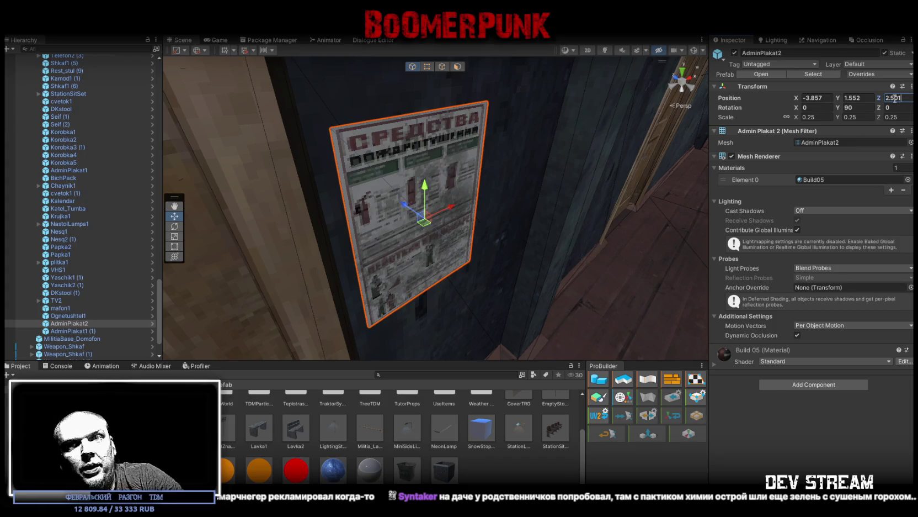
mouse_move(558, 181)
left_mouse_down()
mouse_move(549, 180)
mouse_move(554, 202)
left_mouse_up()
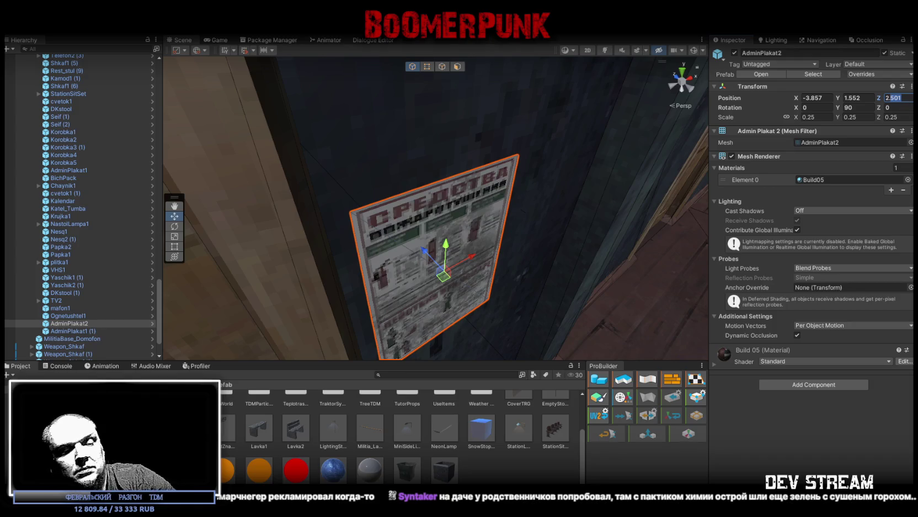
type("2.4")
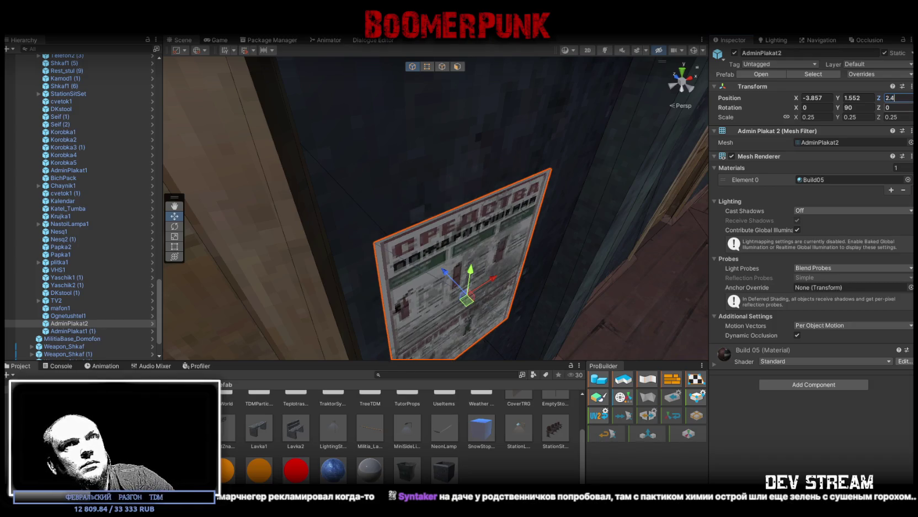
key("Escape")
mouse_move(546, 165)
left_mouse_down()
mouse_move(538, 138)
mouse_move(530, 177)
left_mouse_up()
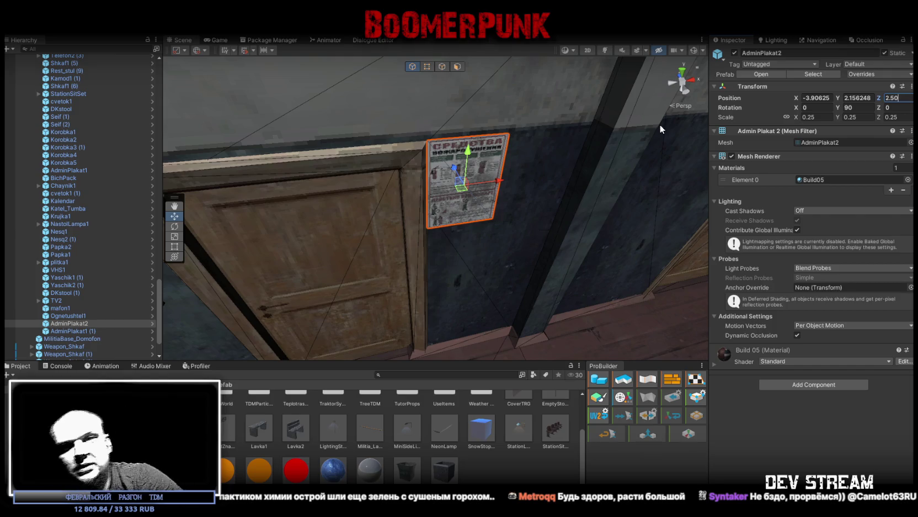
mouse_move(526, 156)
left_mouse_down()
mouse_move(454, 170)
mouse_move(451, 189)
mouse_move(472, 237)
left_mouse_up()
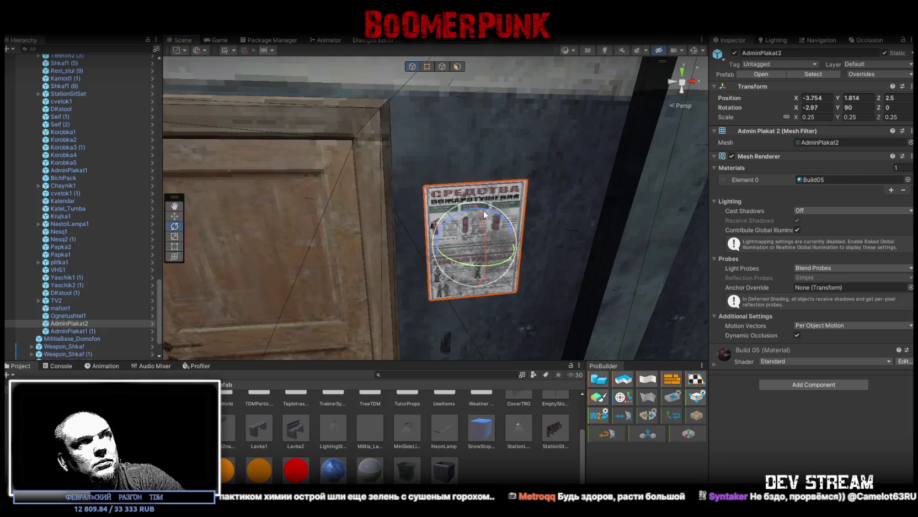
mouse_move(470, 242)
left_mouse_down()
mouse_move(465, 235)
mouse_move(678, 220)
mouse_move(347, 198)
mouse_move(309, 229)
mouse_move(650, 182)
mouse_move(749, 193)
mouse_move(730, 216)
mouse_move(496, 155)
mouse_move(312, 86)
mouse_move(562, 220)
mouse_move(432, 221)
left_mouse_up()
Duplicate the poster and straighten the copy's rotation to 0 on the pillar
key("ctrl+d")
key("e")
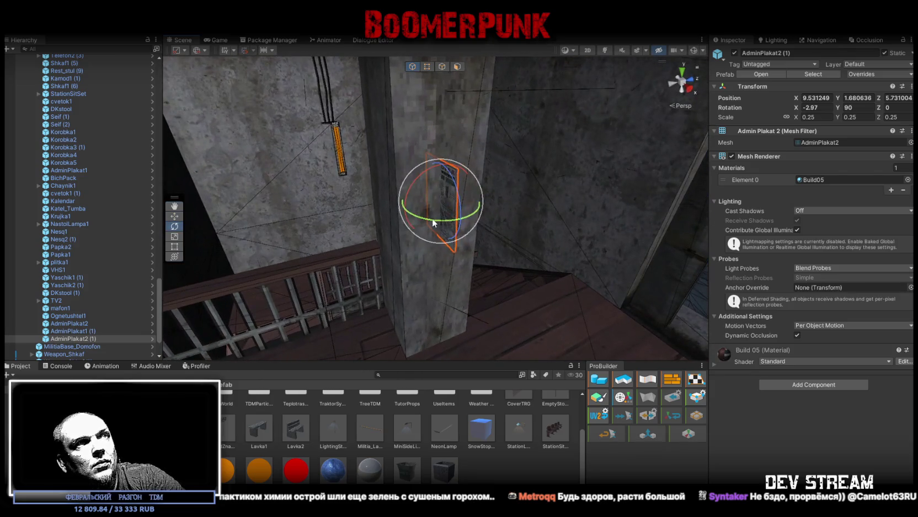
mouse_move(530, 224)
left_mouse_down()
mouse_move(557, 217)
mouse_move(402, 184)
left_mouse_up()
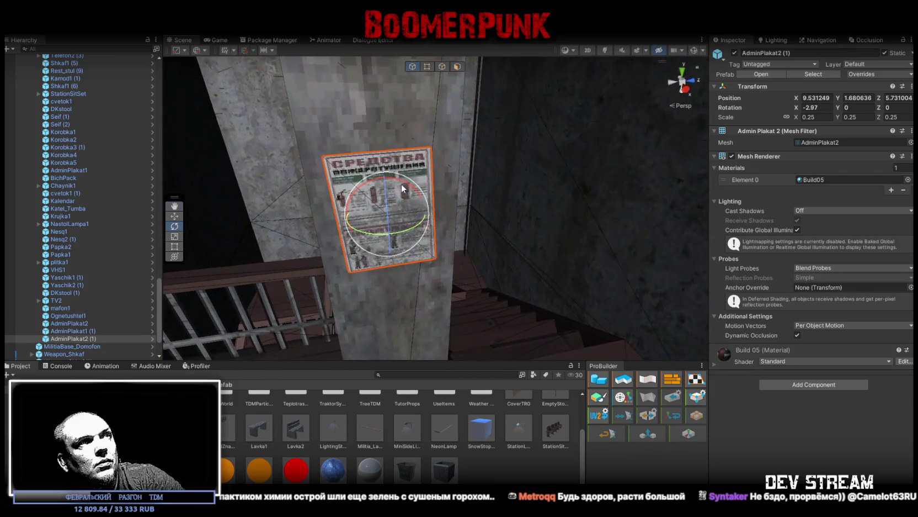
mouse_move(384, 215)
left_mouse_down()
mouse_move(363, 157)
mouse_move(433, 149)
mouse_move(471, 147)
mouse_move(491, 180)
mouse_move(446, 231)
mouse_move(549, 238)
mouse_move(679, 226)
mouse_move(732, 199)
mouse_move(369, 272)
mouse_move(365, 242)
mouse_move(486, 221)
mouse_move(510, 191)
mouse_move(650, 290)
mouse_move(262, 188)
mouse_move(337, 213)
left_mouse_up()
Slide the right-hand Weapon_Shkaf locker along the wall and duplicate it
mouse_move(870, 145)
left_mouse_down()
mouse_move(855, 134)
mouse_move(37, 132)
left_mouse_up()
mouse_move(411, 239)
left_mouse_down()
mouse_move(759, 231)
mouse_move(669, 227)
mouse_move(431, 244)
left_mouse_up()
left_click(433, 254)
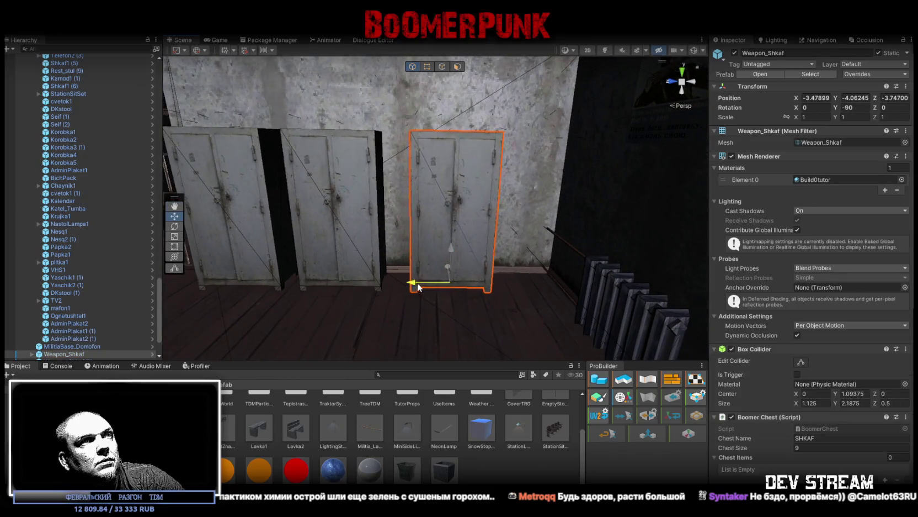
mouse_move(418, 287)
left_mouse_down()
mouse_move(461, 286)
mouse_move(391, 259)
mouse_move(397, 237)
mouse_move(375, 197)
mouse_move(530, 172)
mouse_move(549, 198)
mouse_move(600, 180)
mouse_move(566, 205)
mouse_move(319, 203)
mouse_move(403, 217)
mouse_move(375, 182)
left_mouse_up()
key("ctrl+d")
Hang AdminPlakat2 (2) among the weapon posters at -5.4, -2.388, -5.4699, rotated -90 on Y
left_click(385, 153)
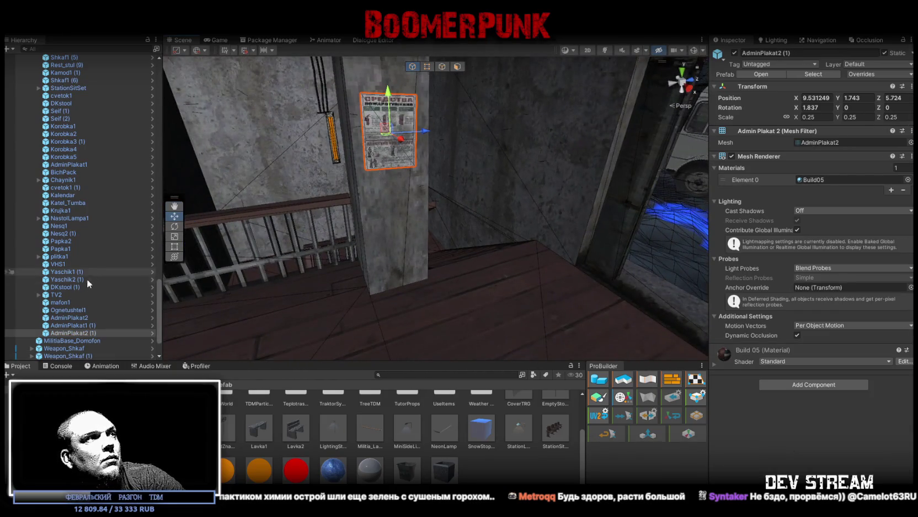
left_click(86, 332)
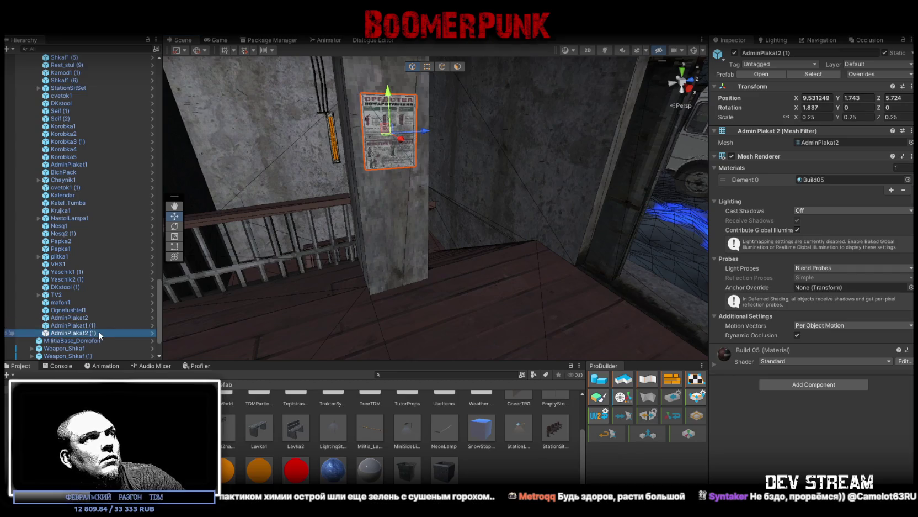
mouse_move(328, 218)
left_mouse_down()
mouse_move(204, 219)
mouse_move(375, 172)
mouse_move(216, 173)
mouse_move(424, 182)
mouse_move(647, 212)
mouse_move(580, 254)
mouse_move(359, 243)
mouse_move(383, 248)
mouse_move(674, 247)
mouse_move(554, 260)
mouse_move(570, 266)
mouse_move(485, 211)
left_mouse_up()
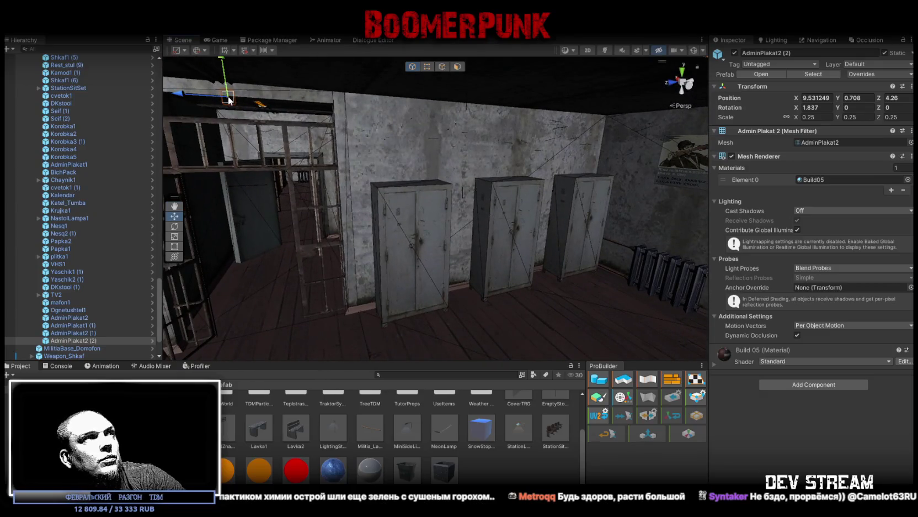
left_click_drag(691, 211, 687, 212)
mouse_move(687, 212)
left_mouse_down()
mouse_move(861, 205)
mouse_move(835, 225)
left_mouse_up()
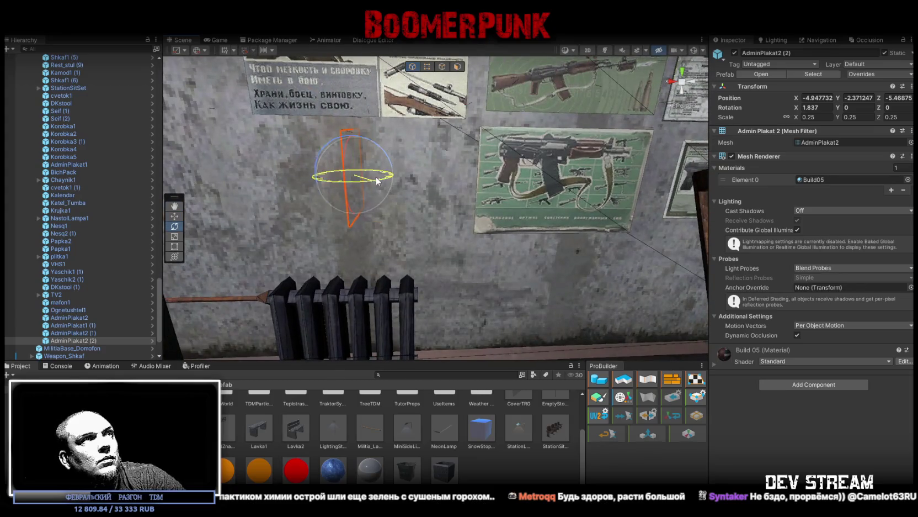
left_click_drag(482, 185, 459, 183)
key("w")
mouse_move(375, 190)
left_mouse_down()
mouse_move(428, 184)
mouse_move(480, 145)
left_mouse_up()
left_click_drag(440, 184, 405, 187)
mouse_move(406, 187)
left_mouse_down()
mouse_move(560, 190)
mouse_move(442, 209)
left_mouse_up()
double_click(79, 309)
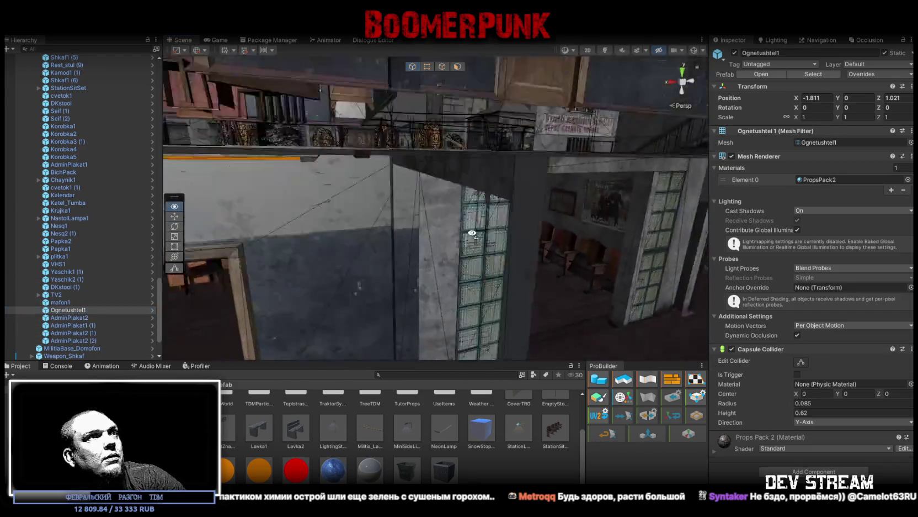
Spin the extinguisher copy about its vertical axis and slide it across the floor
mouse_move(441, 265)
left_mouse_down()
mouse_move(460, 287)
mouse_move(567, 270)
mouse_move(461, 270)
mouse_move(552, 268)
mouse_move(540, 230)
mouse_move(341, 271)
left_mouse_up()
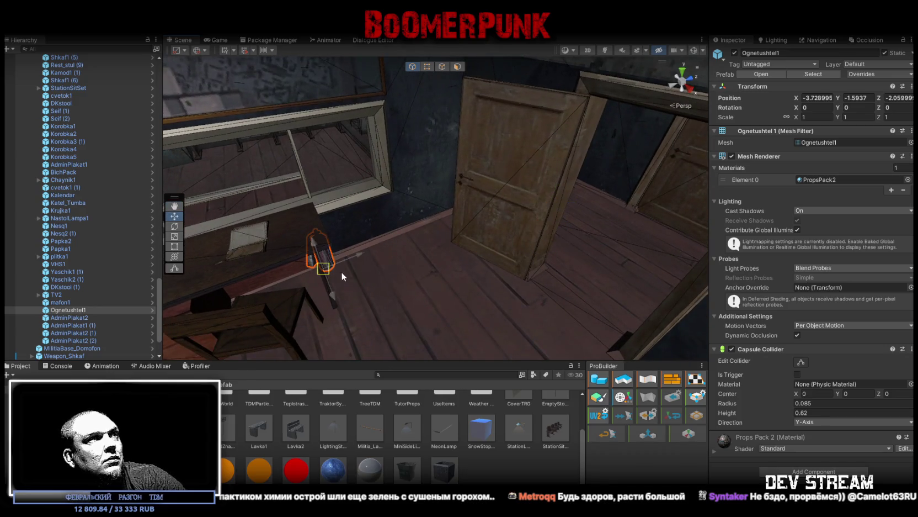
key("f")
key("e")
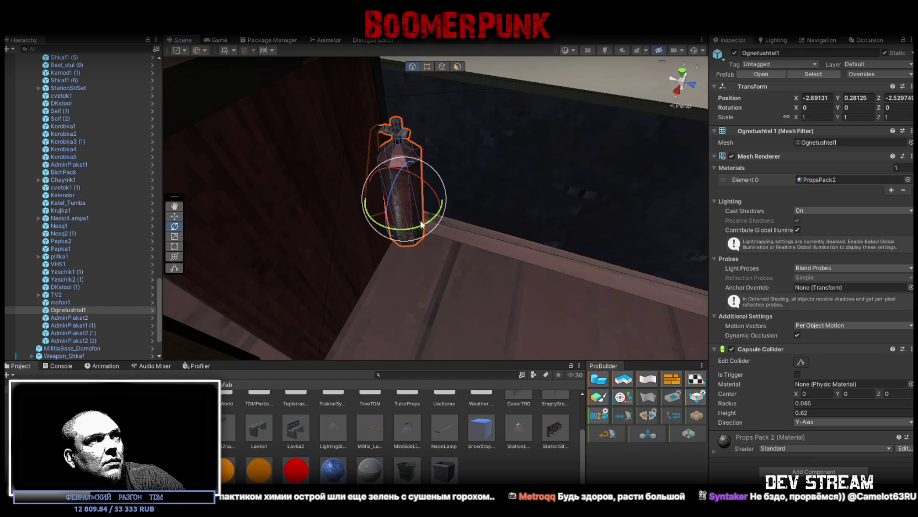
mouse_move(466, 227)
left_mouse_down()
mouse_move(504, 225)
mouse_move(469, 226)
left_mouse_up()
key("w")
mouse_move(408, 211)
left_mouse_down()
mouse_move(416, 222)
mouse_move(421, 205)
mouse_move(473, 222)
mouse_move(316, 160)
mouse_move(455, 189)
mouse_move(469, 165)
mouse_move(464, 152)
mouse_move(433, 147)
left_mouse_up()
key("w")
key("f")
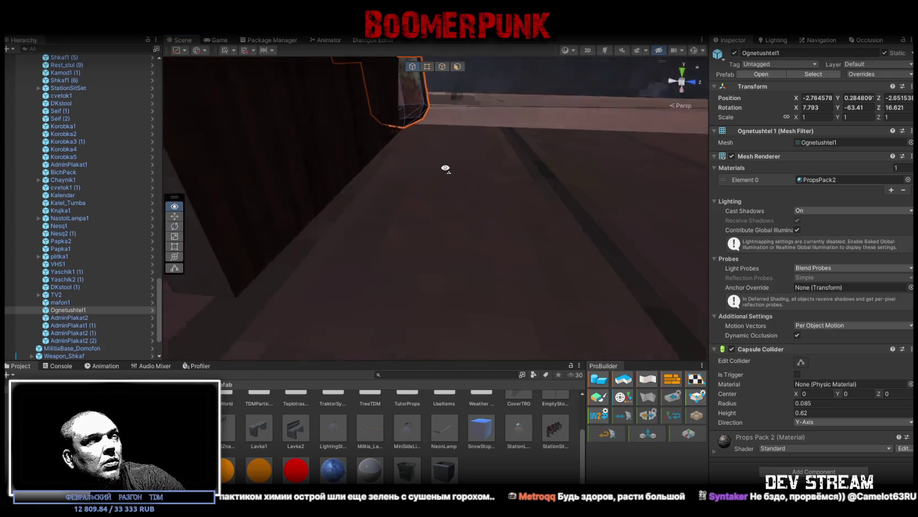
mouse_move(420, 216)
left_mouse_down()
mouse_move(365, 175)
mouse_move(382, 243)
mouse_move(381, 186)
mouse_move(460, 208)
mouse_move(187, 202)
mouse_move(380, 198)
left_mouse_up()
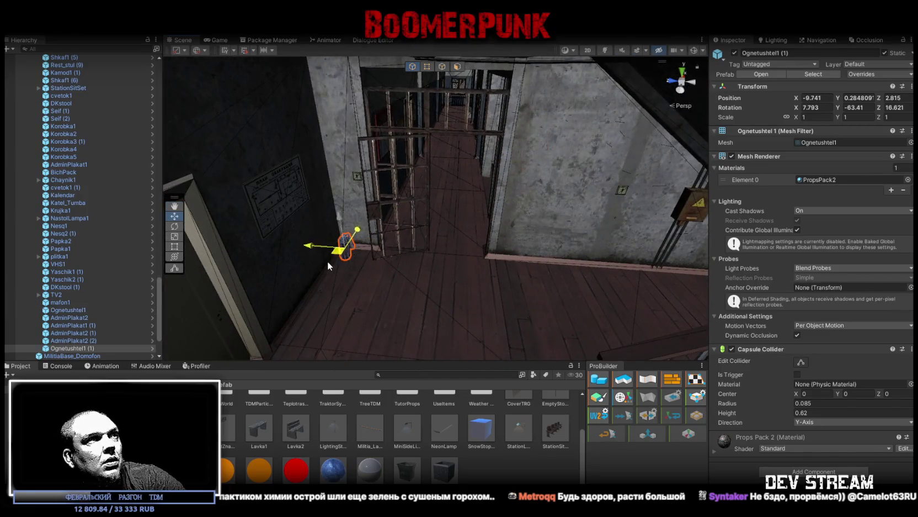
Stand the extinguisher copy upright and slide it along the corridor wall
key("f")
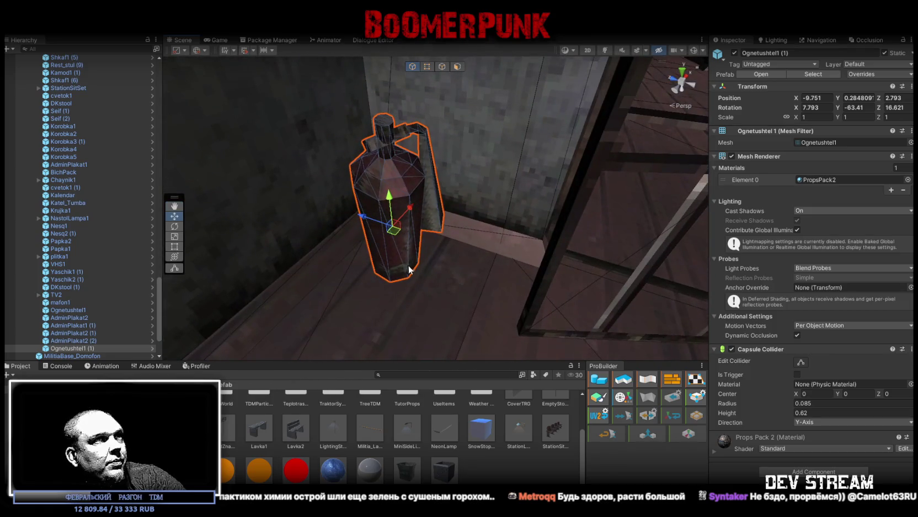
mouse_move(399, 249)
left_mouse_down()
mouse_move(392, 210)
mouse_move(384, 212)
left_mouse_up()
mouse_move(399, 249)
left_mouse_down()
mouse_move(370, 251)
mouse_move(398, 219)
mouse_move(388, 223)
mouse_move(393, 232)
mouse_move(449, 266)
mouse_move(552, 184)
left_mouse_up()
key("w")
key("f")
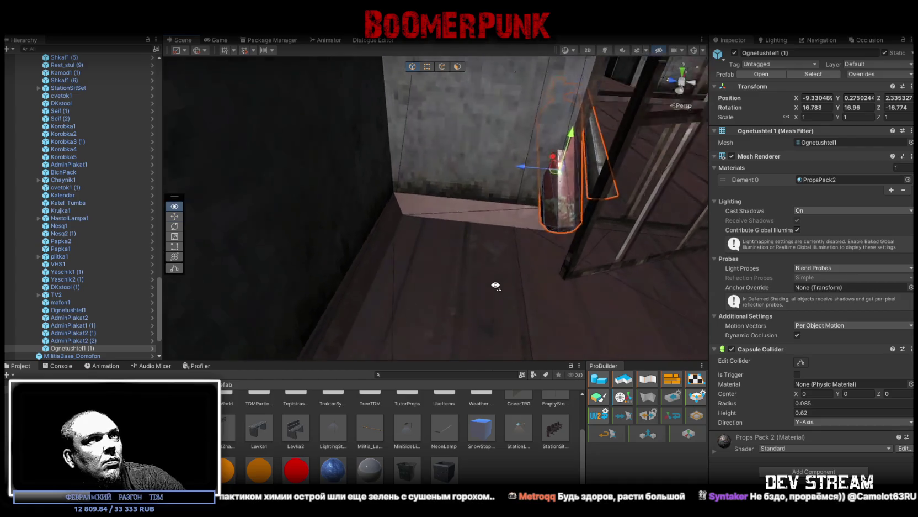
mouse_move(524, 244)
left_mouse_down()
mouse_move(417, 260)
mouse_move(410, 241)
mouse_move(402, 295)
mouse_move(433, 213)
mouse_move(331, 166)
mouse_move(302, 164)
mouse_move(515, 142)
mouse_move(407, 215)
mouse_move(204, 196)
mouse_move(585, 145)
left_mouse_up()
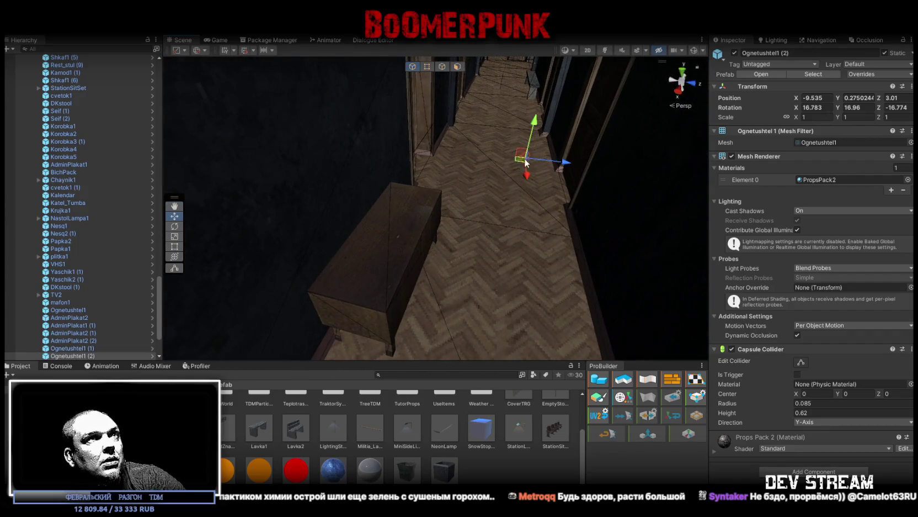
Lay Ognetushtel1 (2) on its side atop the cabinet at 2.247, 4.925945, 0.303, tipped 90 on Z
mouse_move(378, 261)
left_mouse_down()
mouse_move(378, 221)
mouse_move(467, 164)
mouse_move(498, 156)
mouse_move(385, 223)
left_mouse_up()
key("e")
key("w")
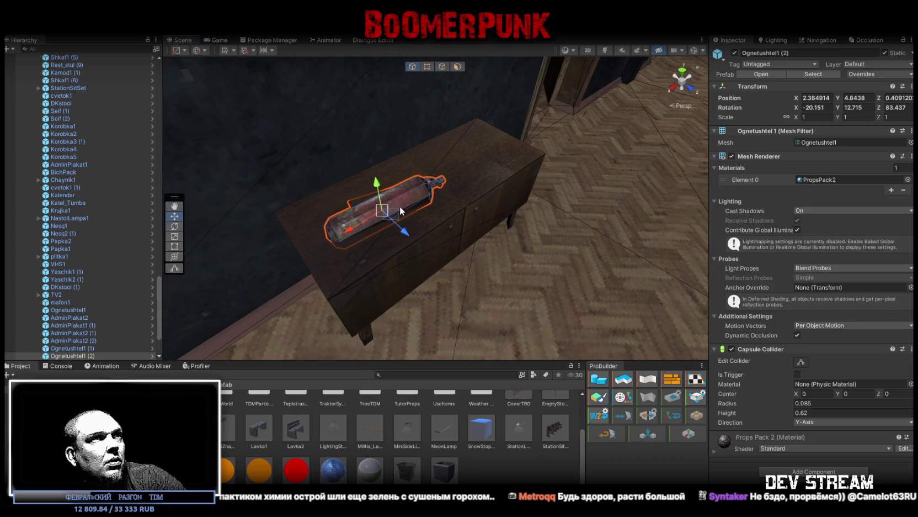
mouse_move(397, 201)
left_mouse_down()
mouse_move(507, 160)
mouse_move(454, 176)
left_mouse_up()
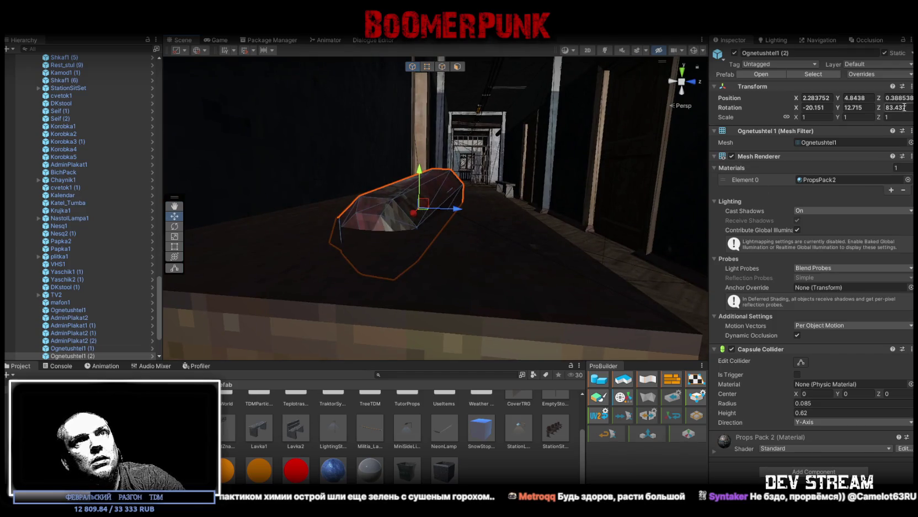
type("90")
mouse_move(489, 206)
left_mouse_down()
mouse_move(534, 275)
mouse_move(532, 251)
mouse_move(532, 275)
left_mouse_up()
mouse_move(564, 223)
left_mouse_down()
mouse_move(552, 204)
mouse_move(524, 232)
mouse_move(431, 261)
mouse_move(433, 253)
mouse_move(498, 229)
mouse_move(442, 206)
mouse_move(276, 190)
left_mouse_up()
Duplicate the original Ognetushtel1 and move the copy toward the stairs
left_click(81, 291)
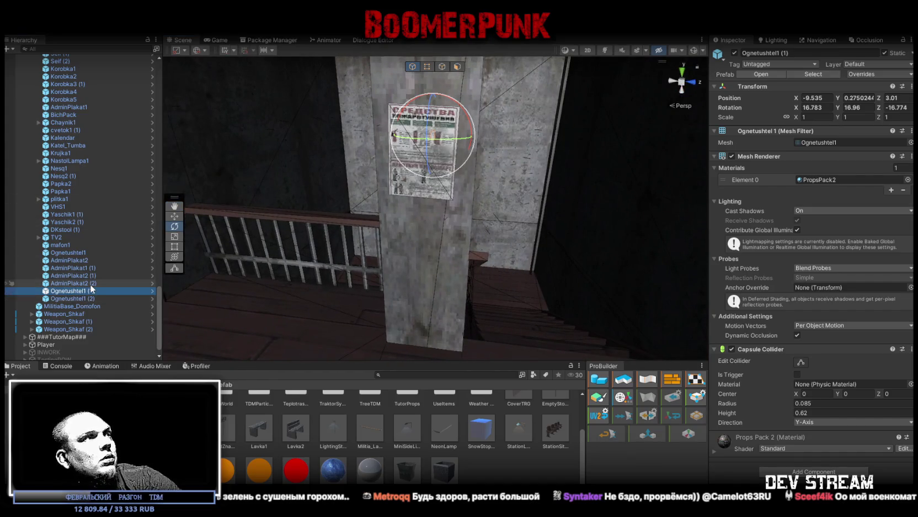
left_click(84, 253)
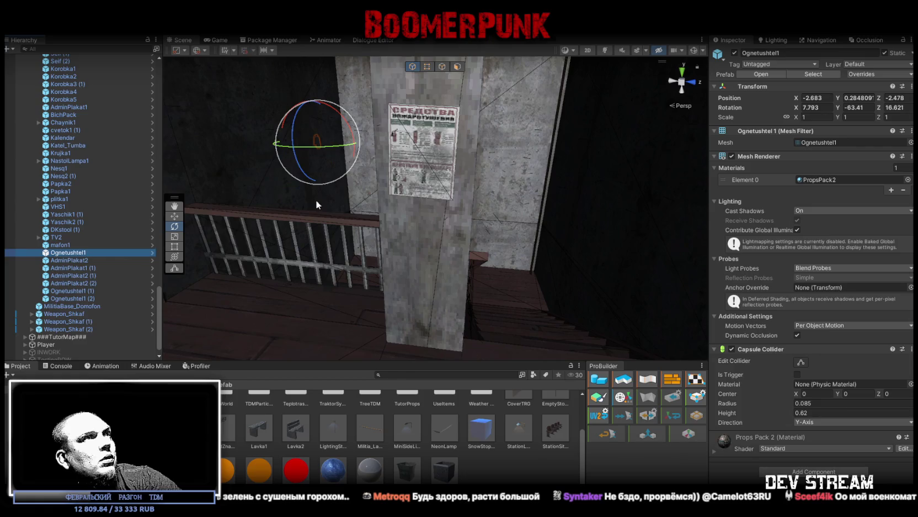
key("ctrl+d")
key("f")
key("w")
left_click_drag(422, 341, 416, 313)
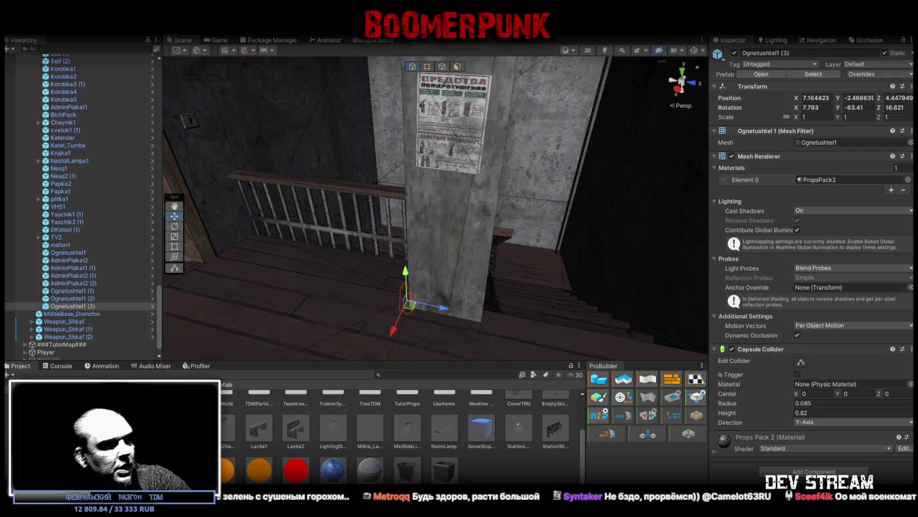
Set Ognetushtel1 (3) at the stairwell pillar base at 8.953, 0.2483521, 5.27, then duplicate it
left_click_drag(386, 261, 425, 270)
left_click_drag(422, 302, 413, 243)
mouse_move(216, 183)
left_mouse_down()
mouse_move(228, 204)
mouse_move(428, 232)
mouse_move(349, 249)
mouse_move(485, 209)
mouse_move(474, 193)
mouse_move(406, 163)
mouse_move(424, 211)
mouse_move(390, 232)
mouse_move(420, 212)
mouse_move(371, 199)
mouse_move(372, 129)
mouse_move(439, 242)
mouse_move(426, 164)
mouse_move(652, 221)
mouse_move(661, 256)
mouse_move(585, 247)
mouse_move(516, 204)
mouse_move(577, 219)
mouse_move(484, 221)
mouse_move(585, 229)
mouse_move(262, 212)
mouse_move(614, 213)
mouse_move(574, 223)
mouse_move(420, 205)
mouse_move(396, 198)
mouse_move(521, 204)
mouse_move(348, 176)
left_mouse_up()
key("f")
key("w")
key("ctrl+d")
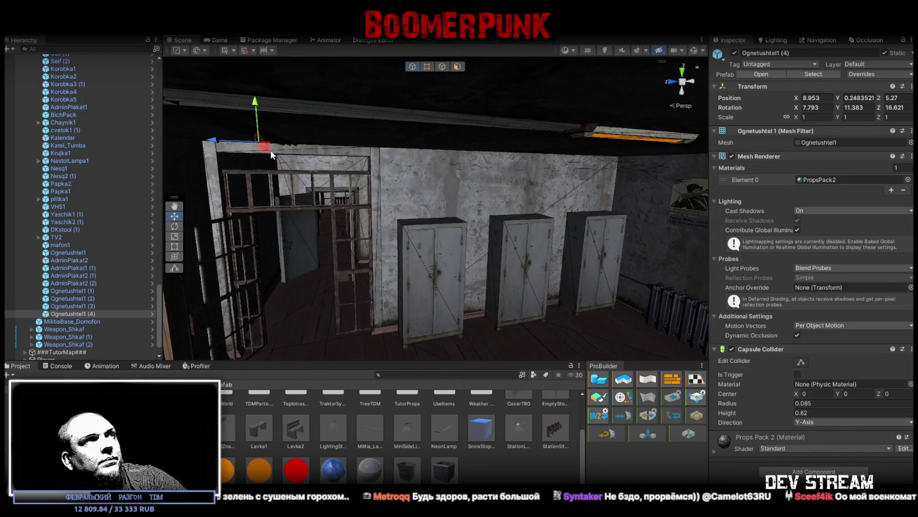
Lay Ognetushtel1 (4) on its side by the wooden post at -8.312, -4.000152, -5.223, Z 90
mouse_move(528, 211)
left_mouse_down()
mouse_move(459, 175)
mouse_move(194, 144)
mouse_move(189, 160)
left_mouse_up()
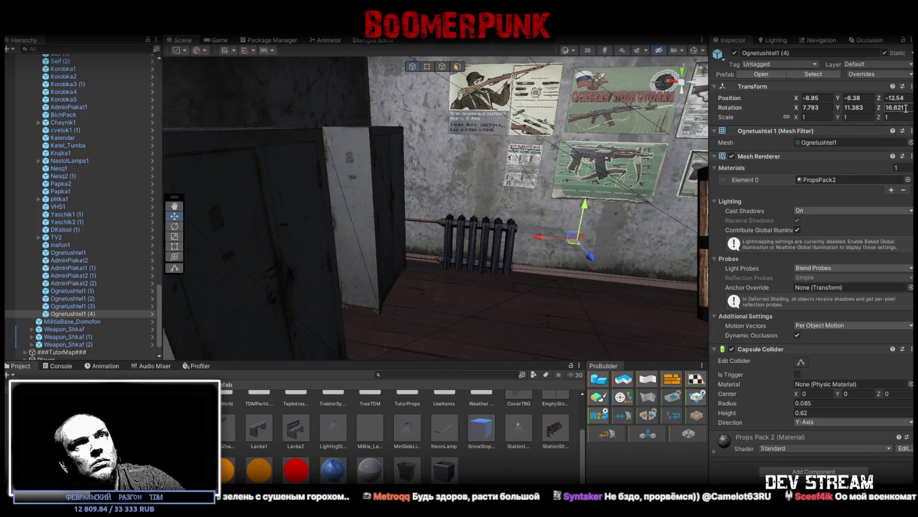
type("90")
key("Return")
key("f")
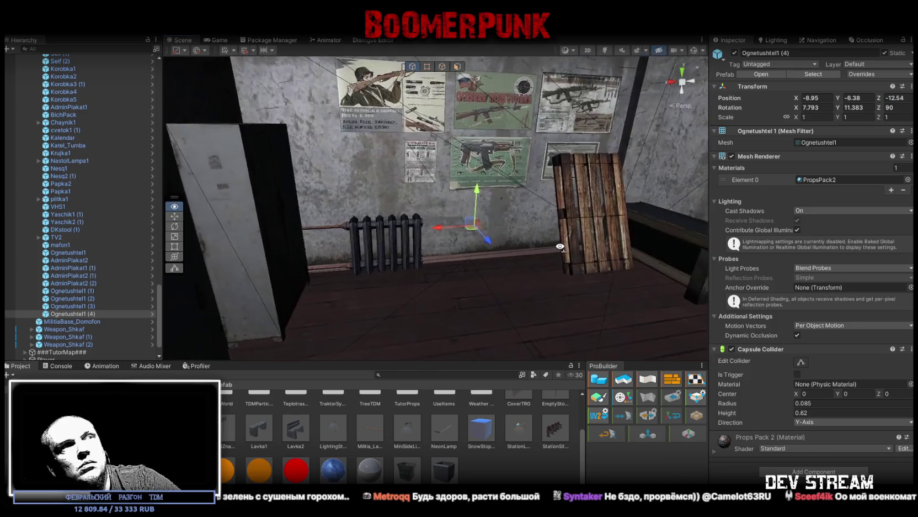
left_click_drag(500, 287, 496, 286)
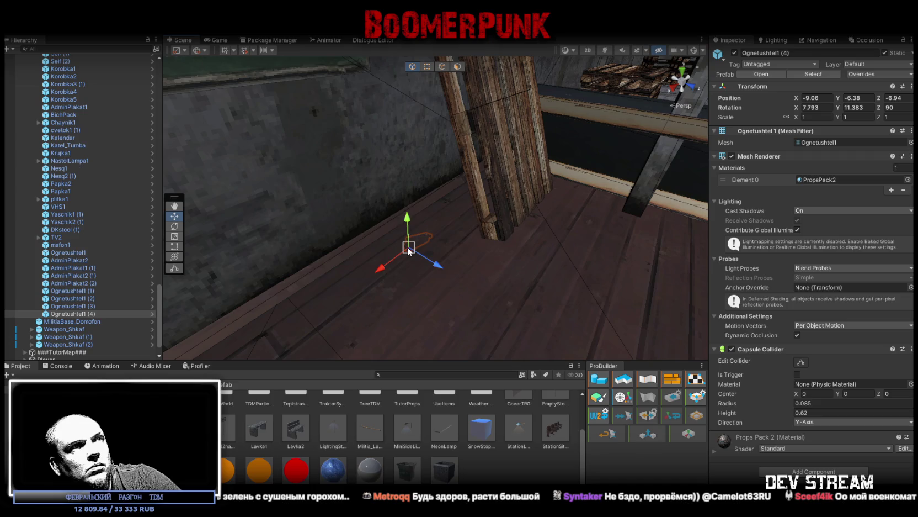
mouse_move(479, 255)
left_mouse_down()
mouse_move(477, 247)
mouse_move(530, 248)
mouse_move(572, 257)
mouse_move(513, 237)
left_mouse_up()
mouse_move(468, 199)
left_mouse_down()
mouse_move(395, 197)
mouse_move(431, 245)
mouse_move(426, 260)
mouse_move(421, 206)
mouse_move(451, 226)
mouse_move(480, 227)
left_mouse_up()
key("w")
mouse_move(424, 203)
left_mouse_down()
mouse_move(428, 222)
mouse_move(442, 228)
mouse_move(531, 242)
mouse_move(438, 232)
mouse_move(389, 243)
left_mouse_up()
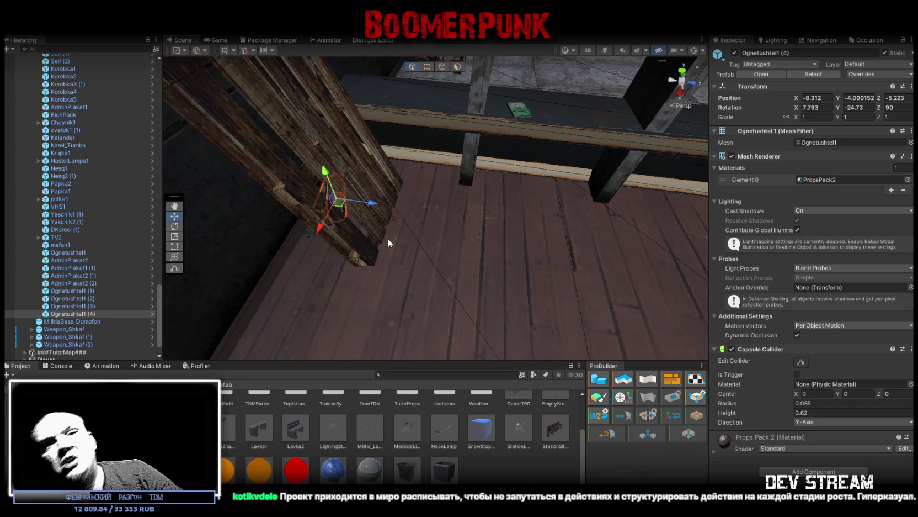
Nudge Ognetushtel1 (4) slightly along the floor, then pull back to a level overview
mouse_move(360, 215)
left_mouse_down()
mouse_move(449, 254)
mouse_move(684, 311)
left_mouse_up()
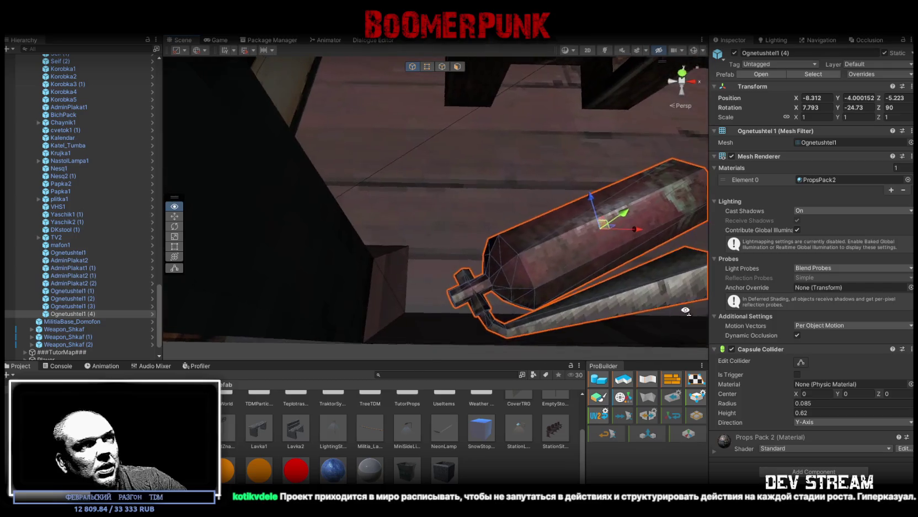
mouse_move(604, 226)
left_mouse_down()
mouse_move(538, 221)
mouse_move(530, 241)
mouse_move(541, 238)
left_mouse_up()
mouse_move(565, 249)
left_mouse_down()
mouse_move(548, 191)
mouse_move(522, 154)
mouse_move(486, 243)
mouse_move(434, 222)
mouse_move(553, 232)
mouse_move(410, 199)
mouse_move(432, 198)
left_mouse_up()
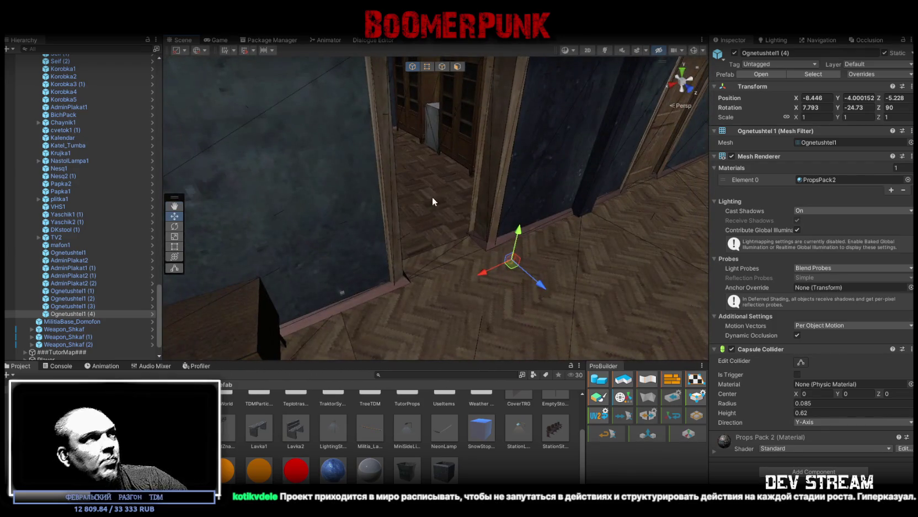
mouse_move(303, 254)
left_mouse_down()
mouse_move(638, 249)
mouse_move(480, 260)
mouse_move(396, 215)
left_mouse_up()
Duplicate the extinguisher as Ognetushtel1 (5) and slide it across the room
key("ctrl+d")
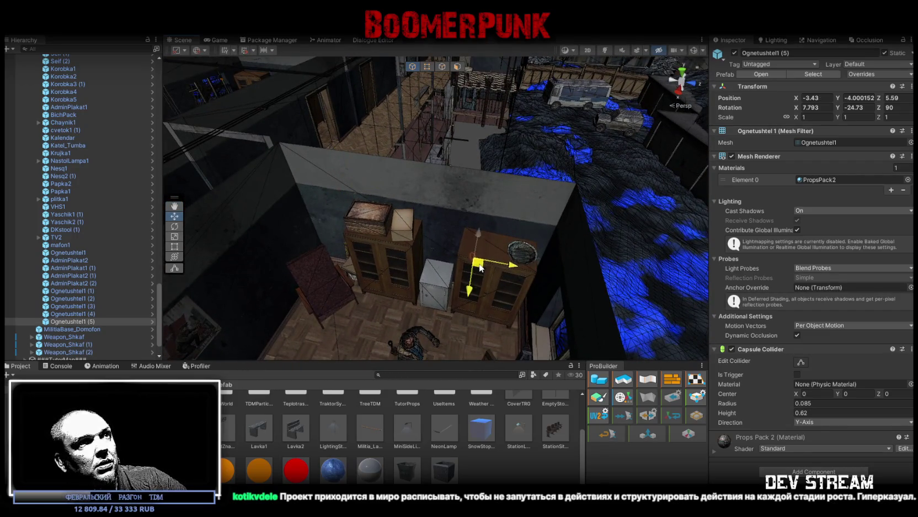
left_click_drag(478, 262, 465, 257)
scroll(463, 258, "down", 3)
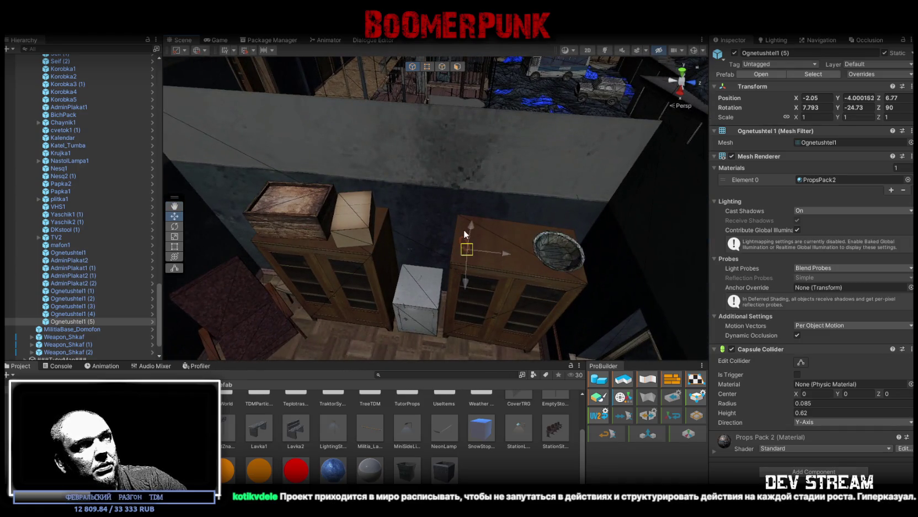
mouse_move(461, 217)
left_mouse_down()
mouse_move(552, 161)
mouse_move(553, 218)
mouse_move(339, 164)
mouse_move(485, 187)
mouse_move(445, 142)
mouse_move(381, 178)
mouse_move(395, 175)
mouse_move(359, 182)
mouse_move(370, 216)
mouse_move(408, 243)
left_mouse_up()
Set Ognetushtel1 (5) on the right cabinet at 5.368, 6.27255, 6.655, rotated 53.45 on Y
key("e")
key("w")
left_click_drag(497, 274, 364, 292)
mouse_move(348, 240)
left_mouse_down()
mouse_move(516, 253)
mouse_move(502, 261)
mouse_move(494, 241)
mouse_move(433, 244)
mouse_move(463, 246)
mouse_move(280, 186)
mouse_move(470, 241)
left_mouse_up()
key("e")
key("w")
scroll(480, 249, "down", 10)
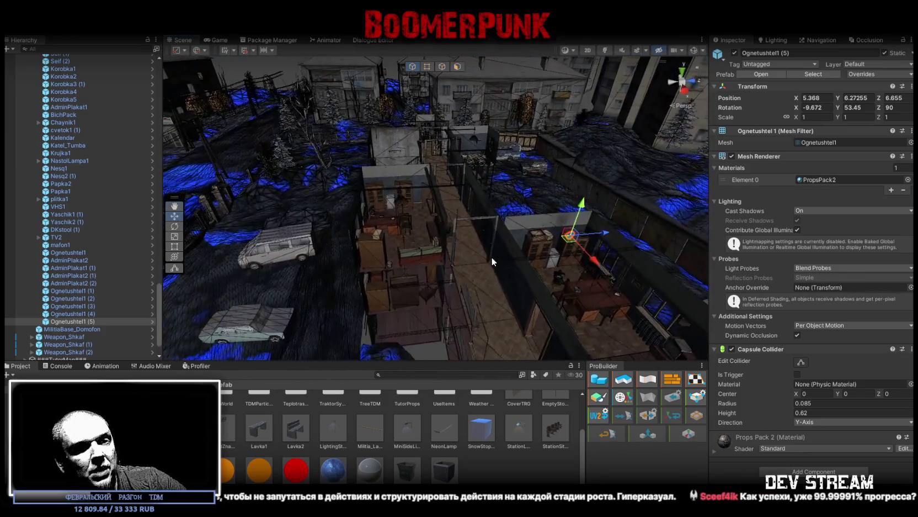
mouse_move(509, 239)
left_mouse_down()
mouse_move(454, 208)
mouse_move(421, 215)
left_mouse_up()
scroll(410, 218, "up", 5)
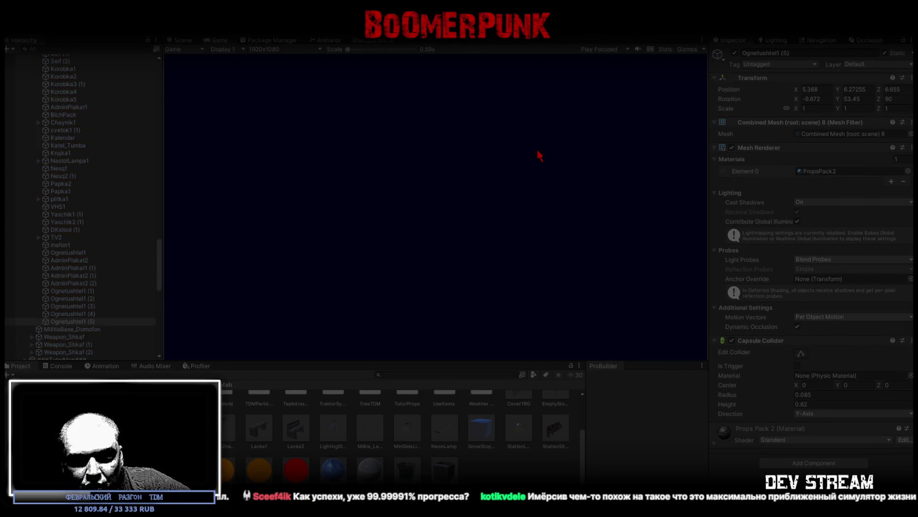
Maximize the Game view so the running play-test fills the editor
double_click(220, 39)
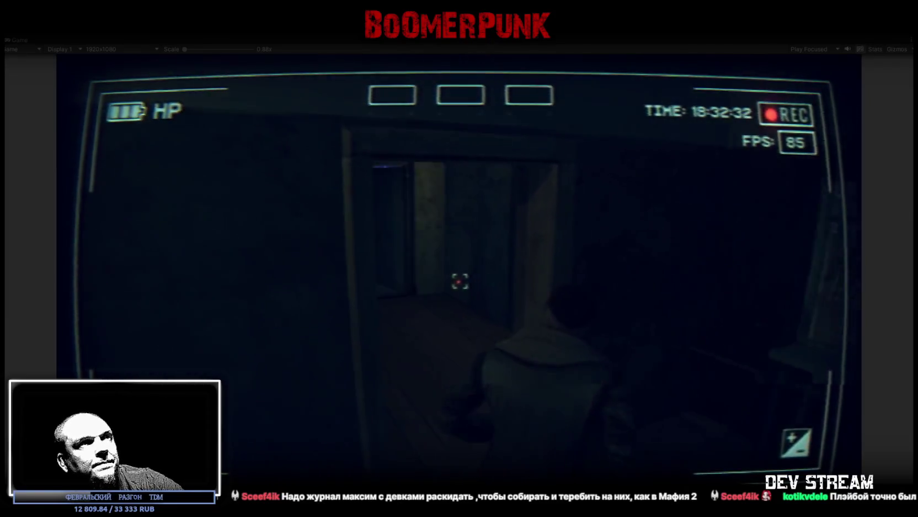
Walk the character up the stairwell, through the doorway and past the barred gate to the poster wall
key("w")
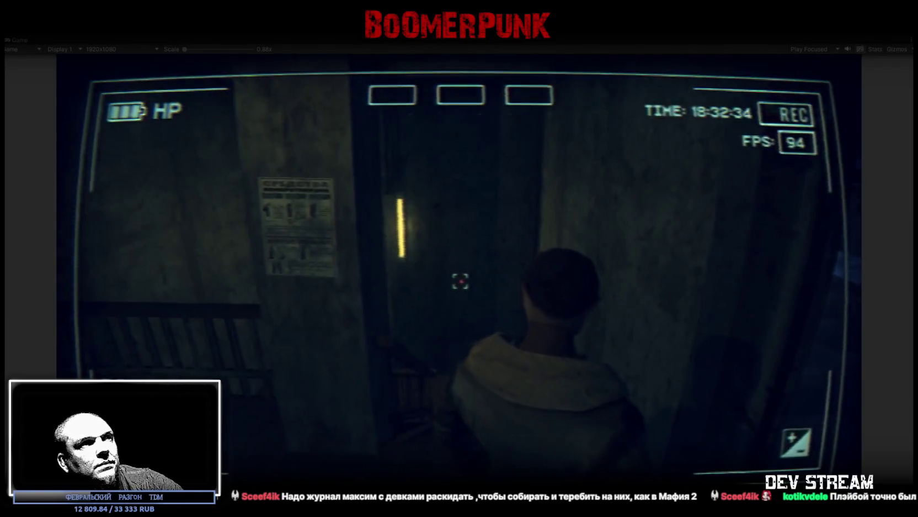
key("w")
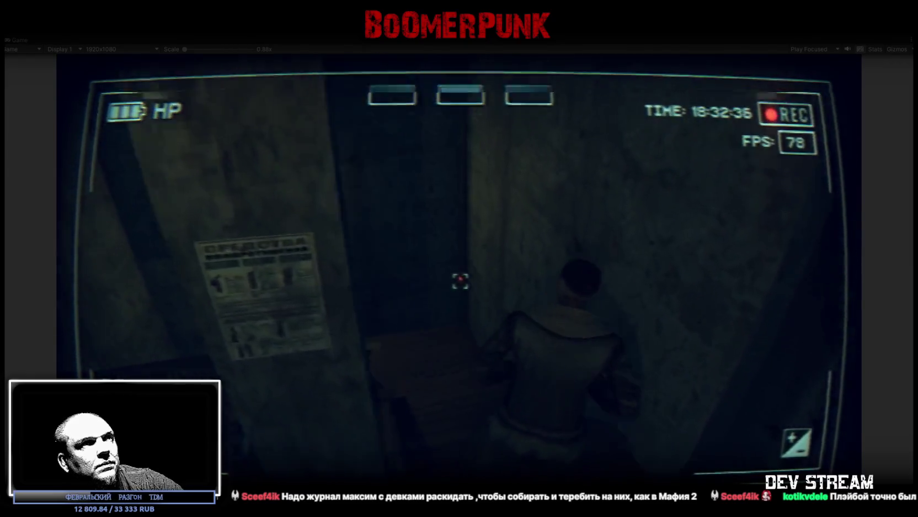
key("w")
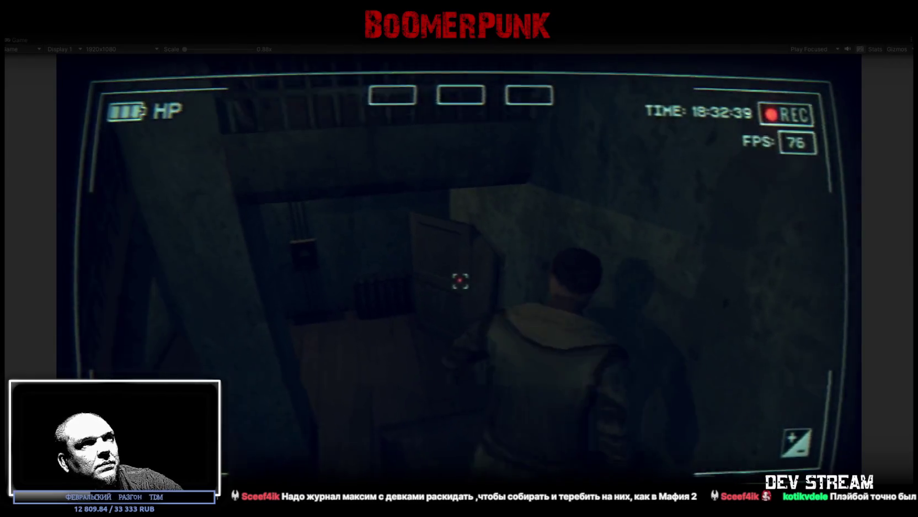
key("w")
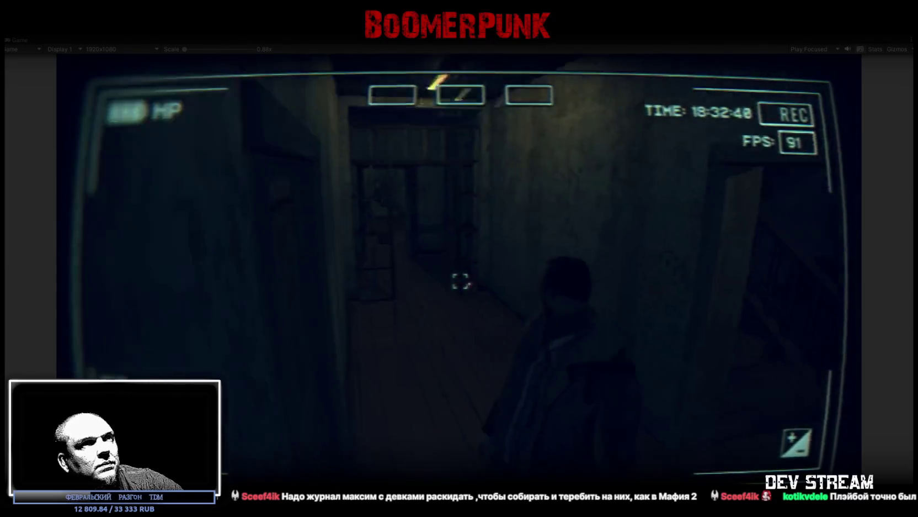
key("w")
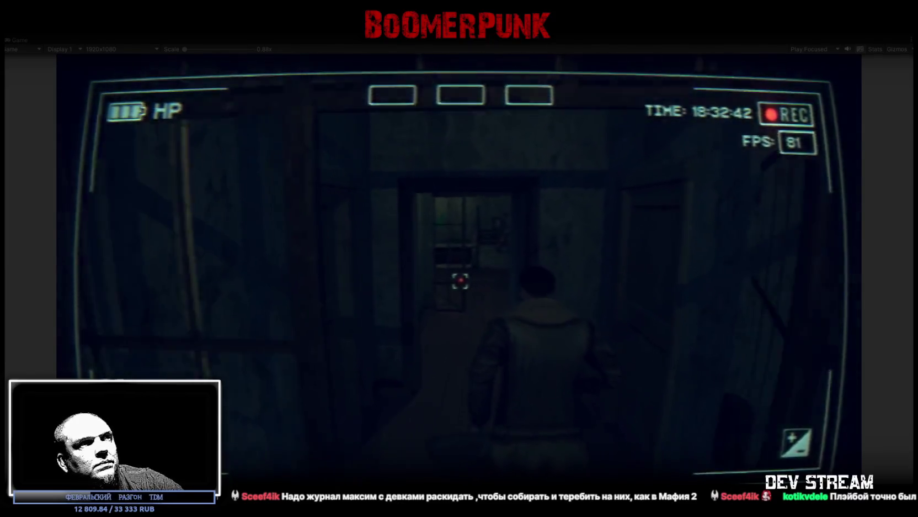
key("w")
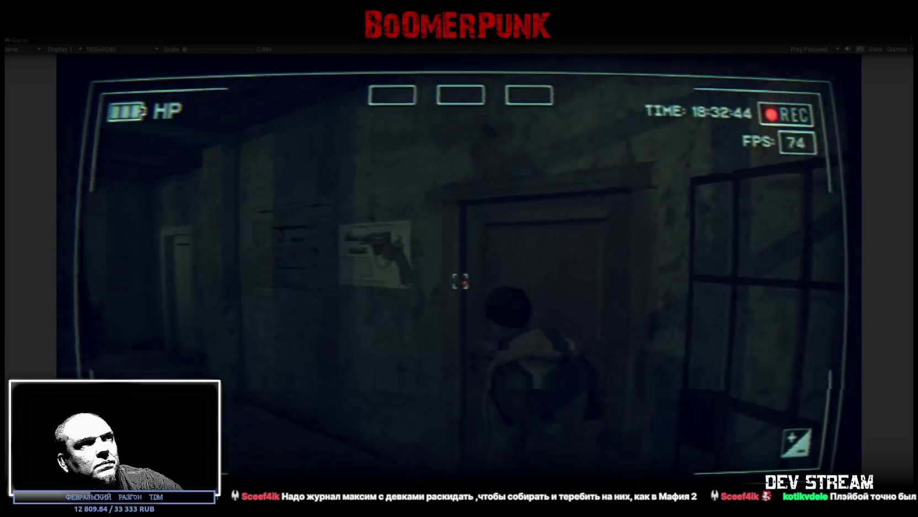
Equip the rifle from the BAG inventory in the in-game menu
key("Escape")
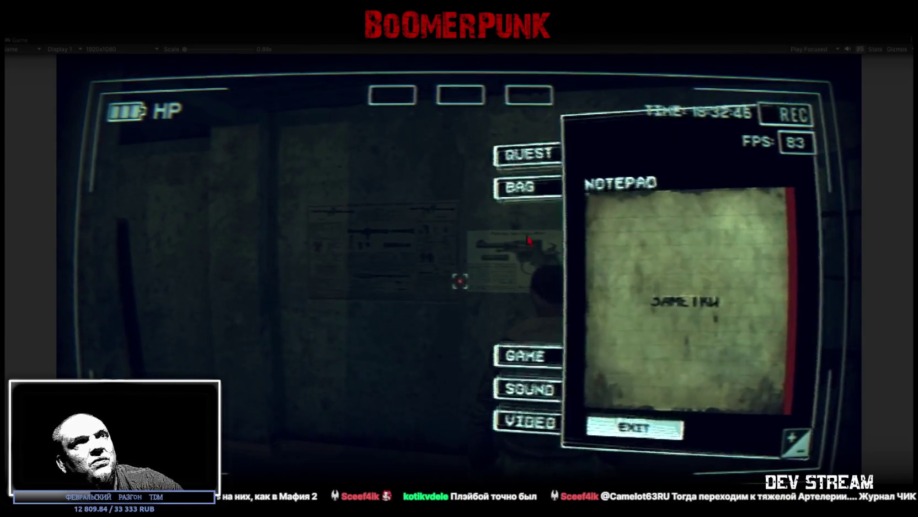
left_click(530, 170)
left_click(653, 204)
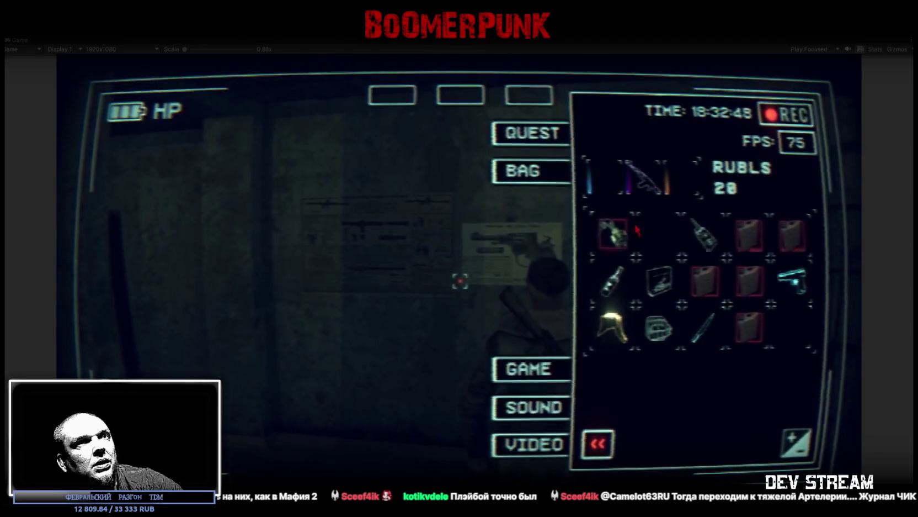
key("Escape")
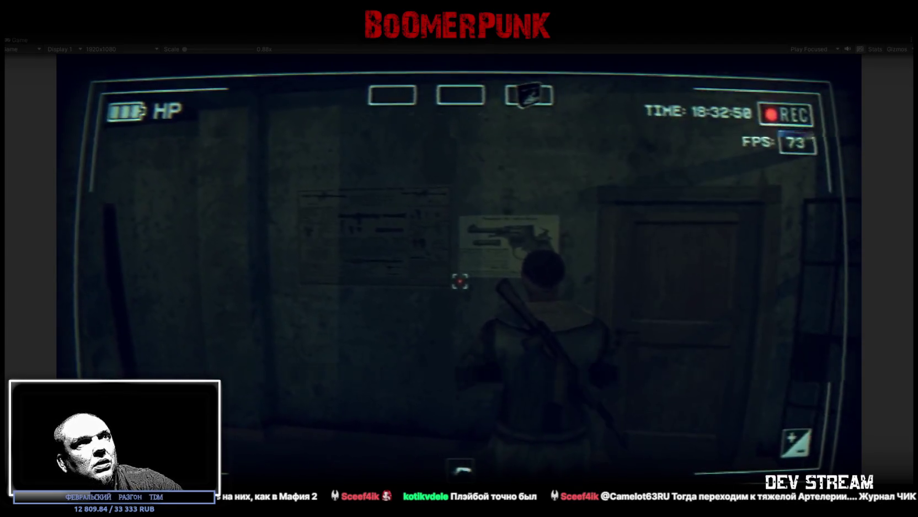
Walk into the next room past the weapon posters toward the shooting-range booths
key("w")
key("w")
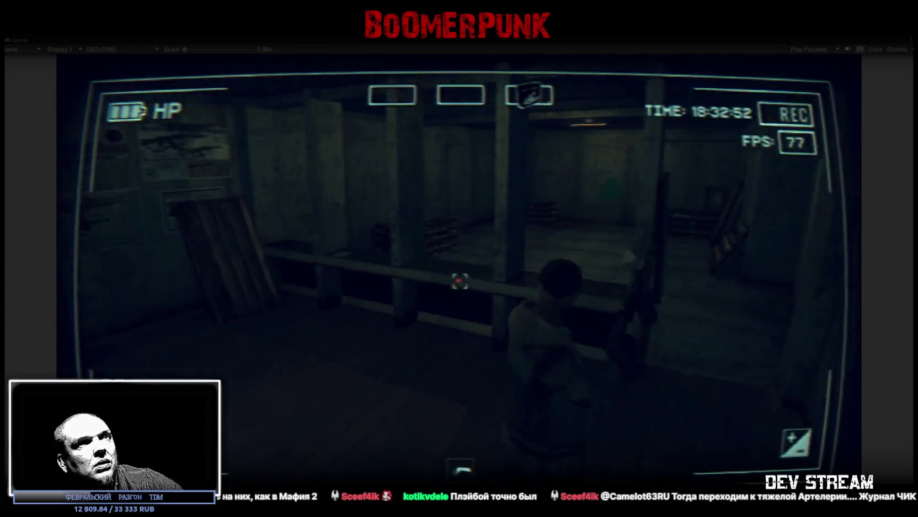
key("w")
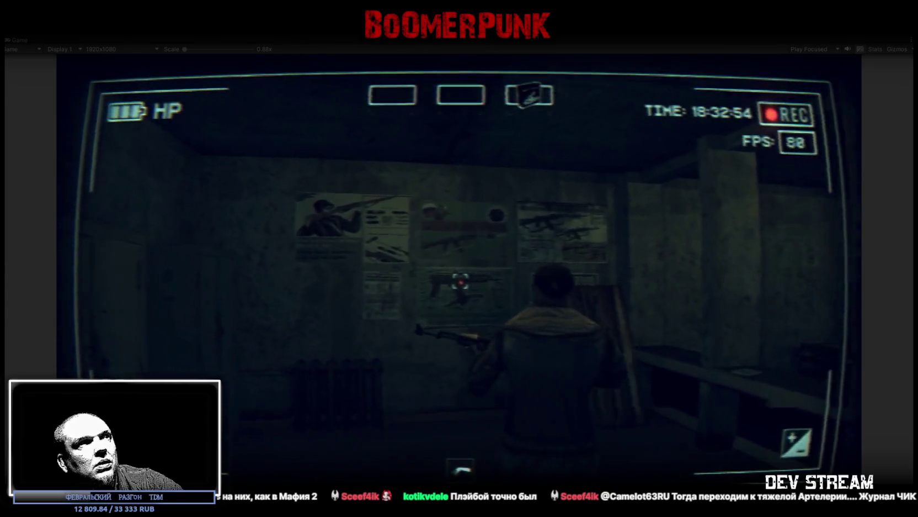
key("w")
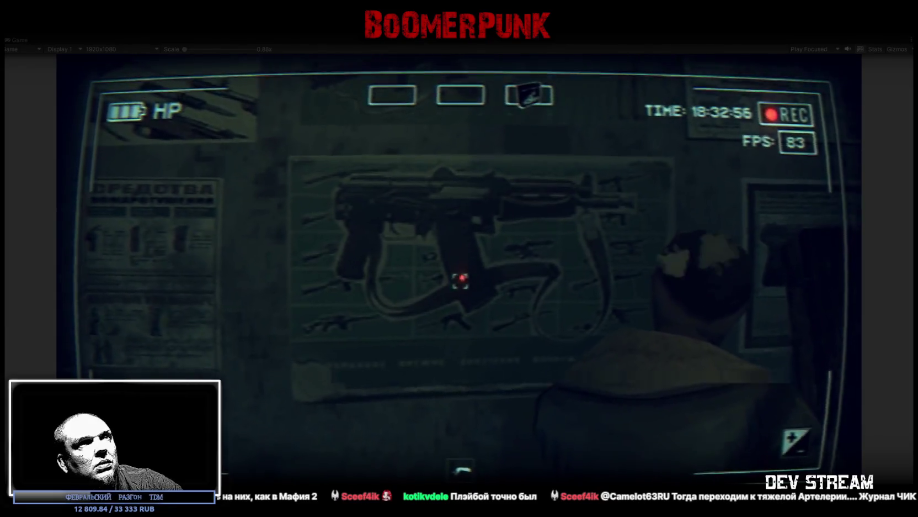
key("w")
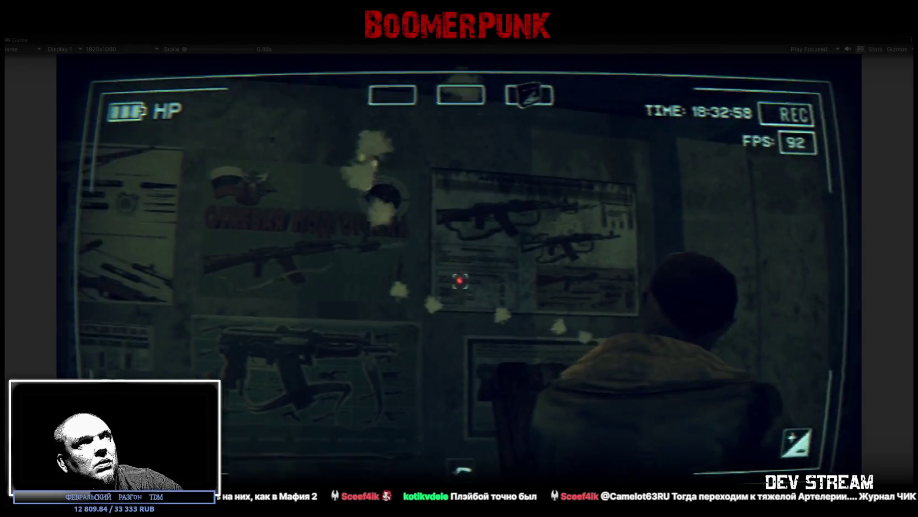
key("w")
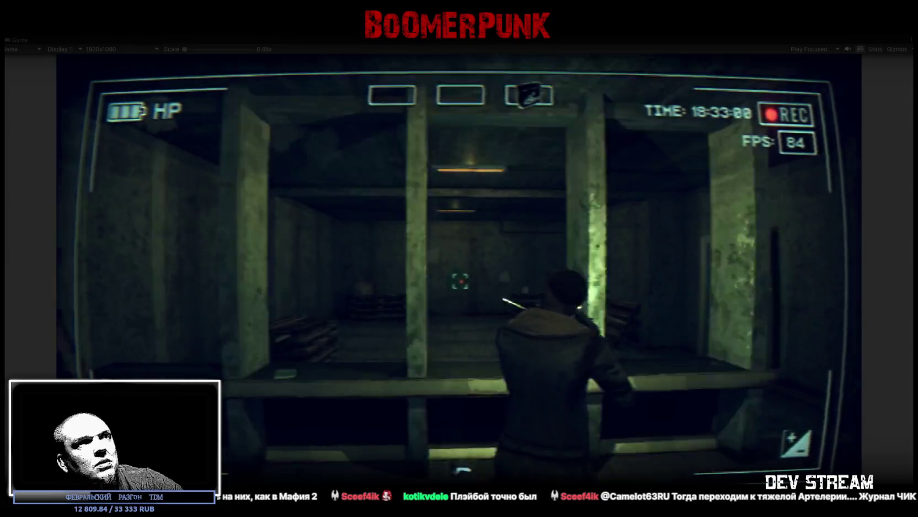
key("w")
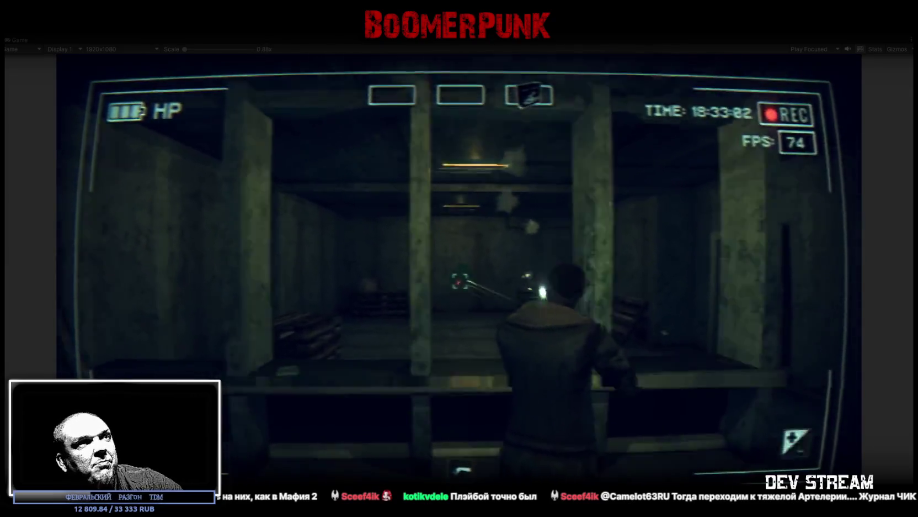
Switch weapons, fire four shots at the walls and ceiling light, check the inventory, then exit Play mode
key("2")
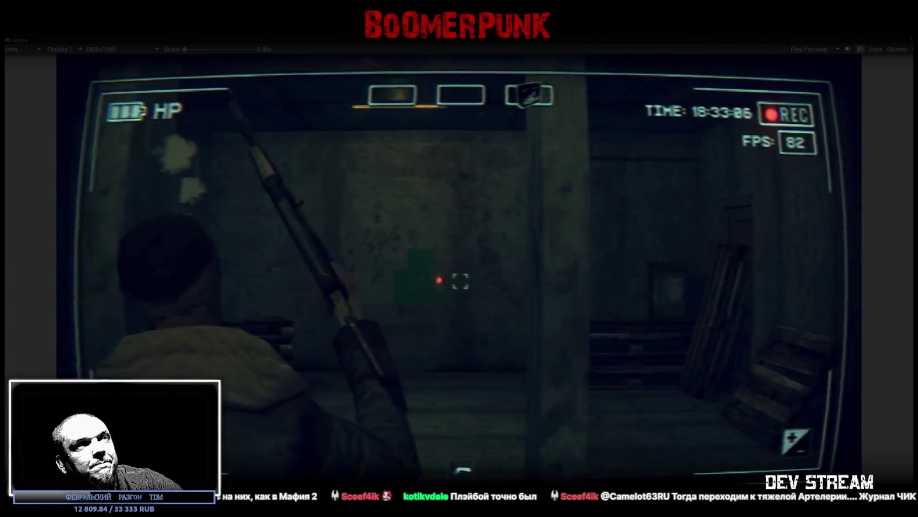
key("1")
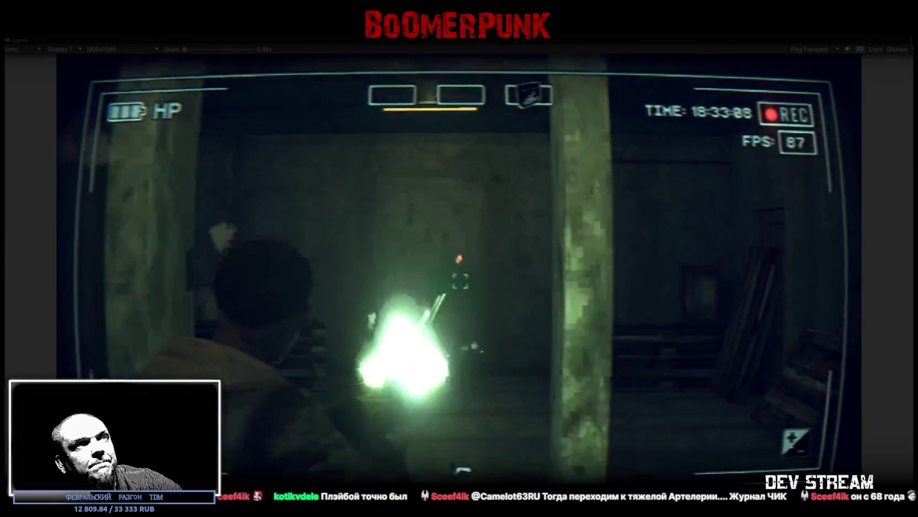
left_click(459, 281)
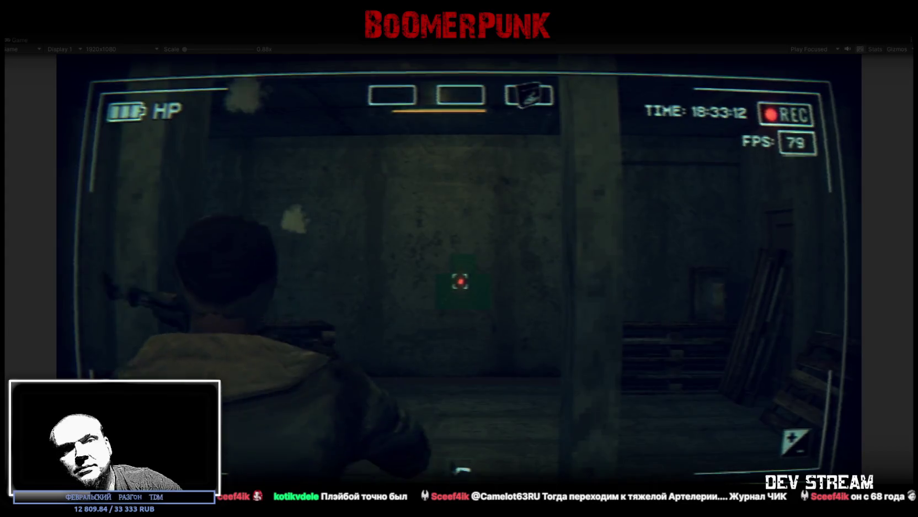
left_click(460, 281)
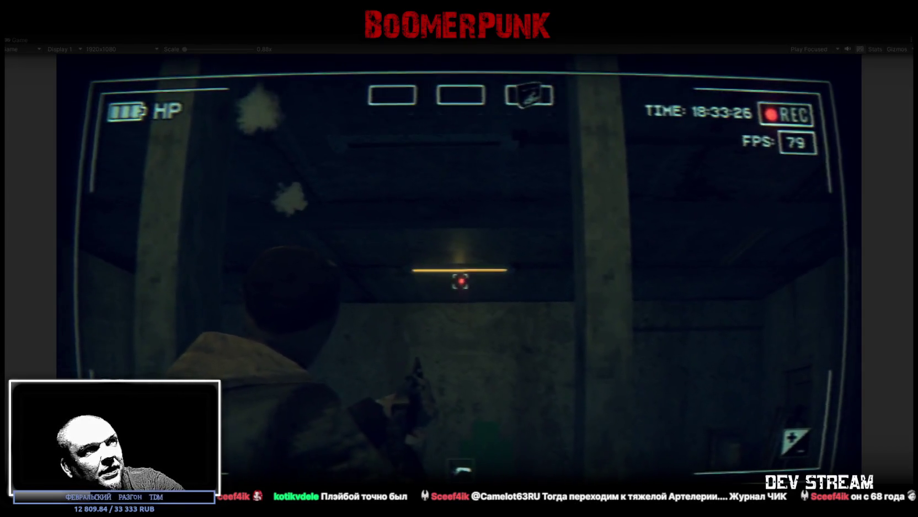
left_click(461, 281)
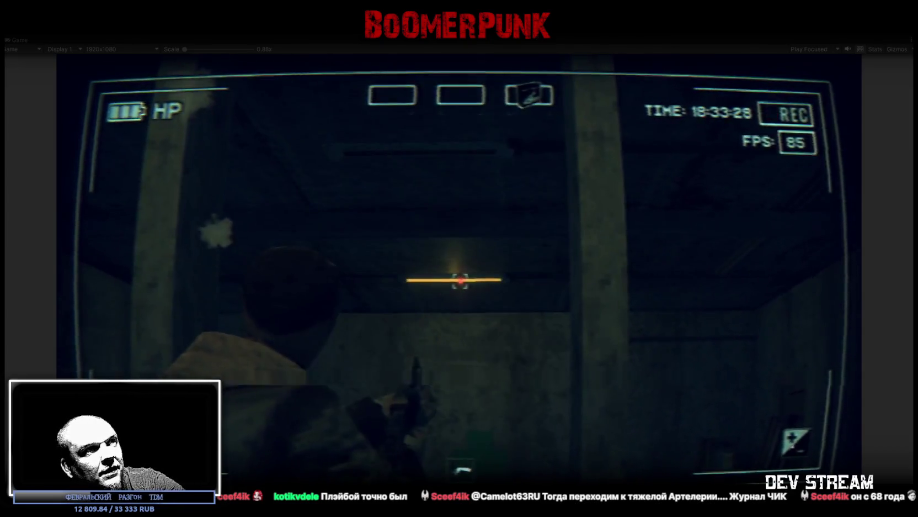
left_click(460, 281)
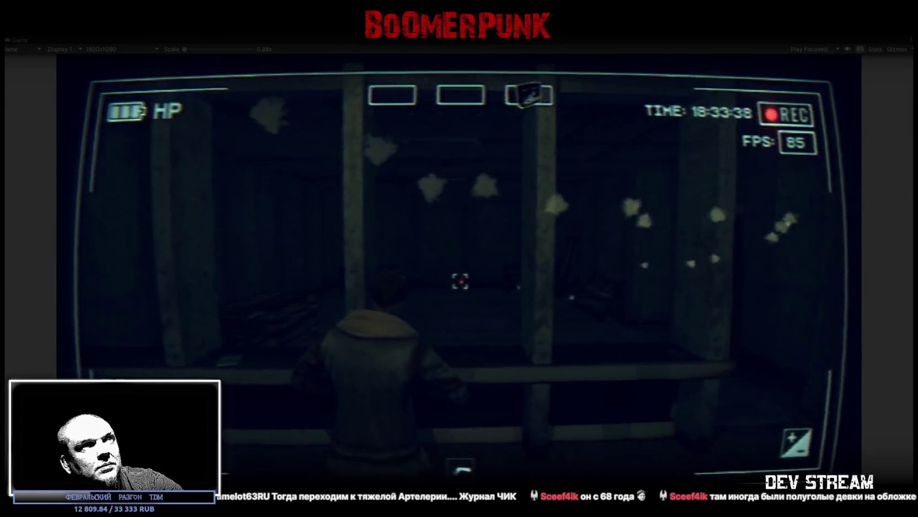
key("Tab")
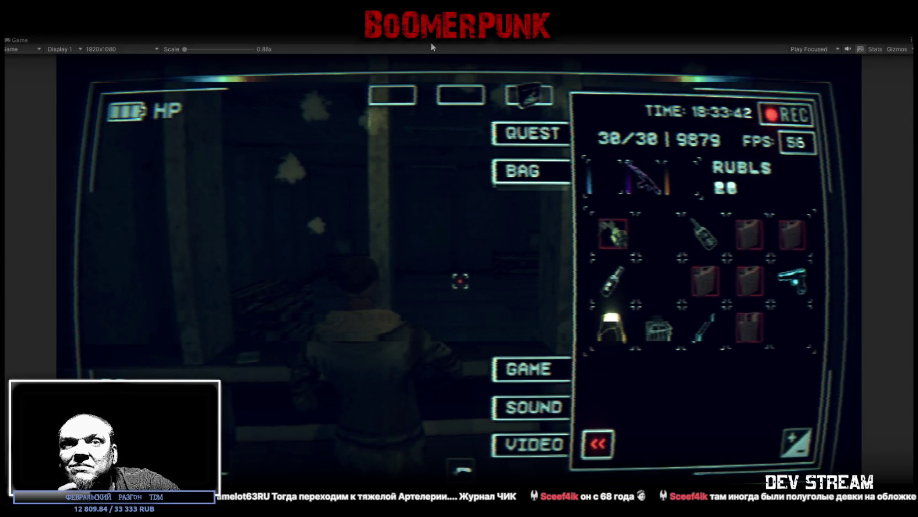
key("ctrl+p")
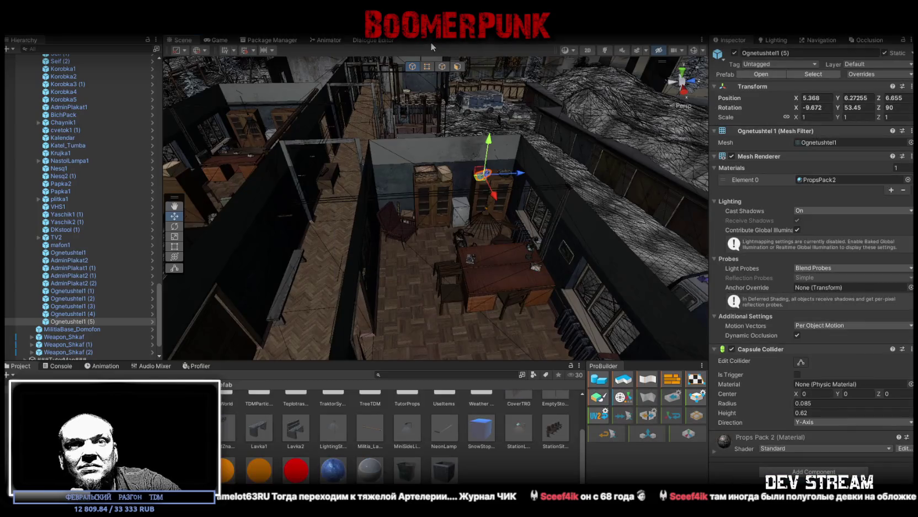